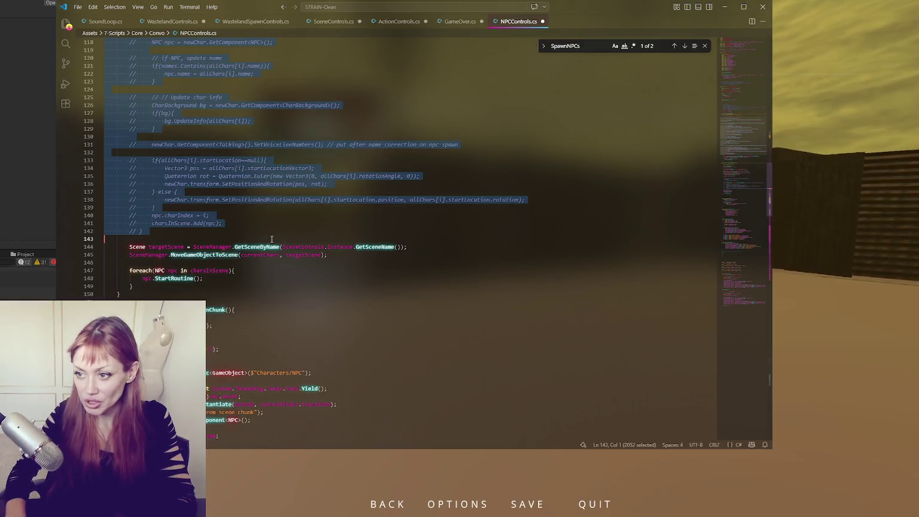
Comment out the old spawn loop in SpawnNPCs and save NPCControls.cs.
left_click(296, 197)
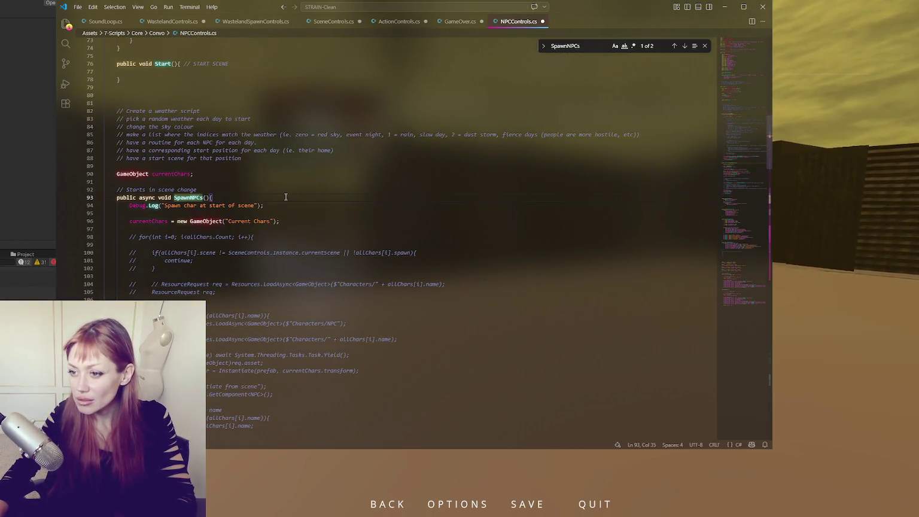
double_click(149, 220)
key("ctrl+s")
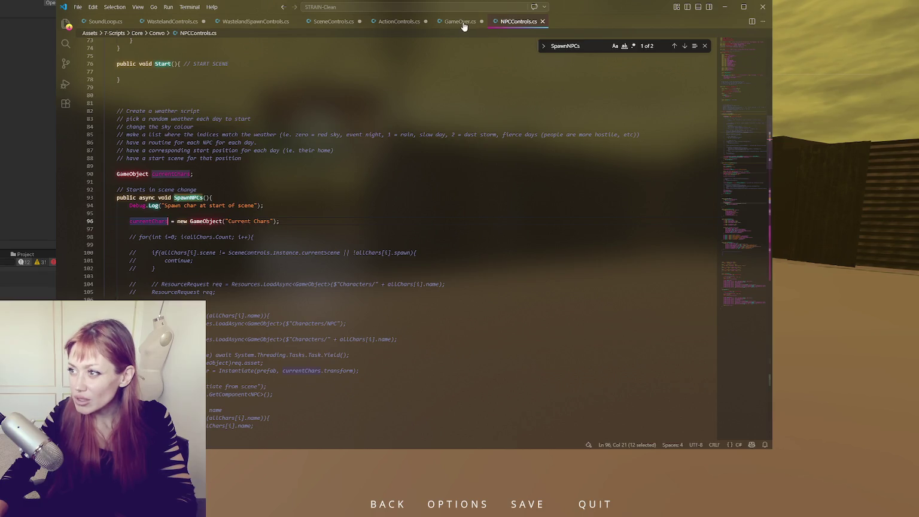
Search every open script for currentChars, confirming it appears only in NPCControls.cs.
key("ctrl+f")
left_click(463, 25)
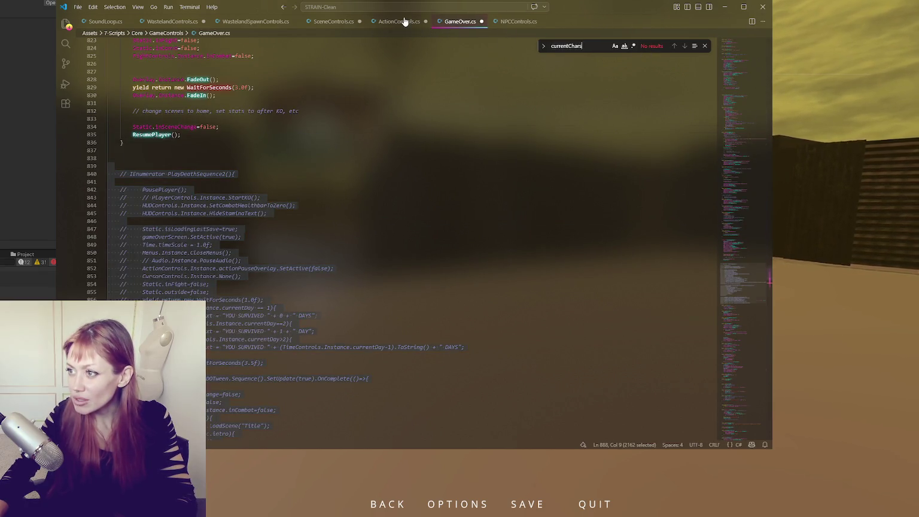
left_click(405, 22)
left_click(339, 23)
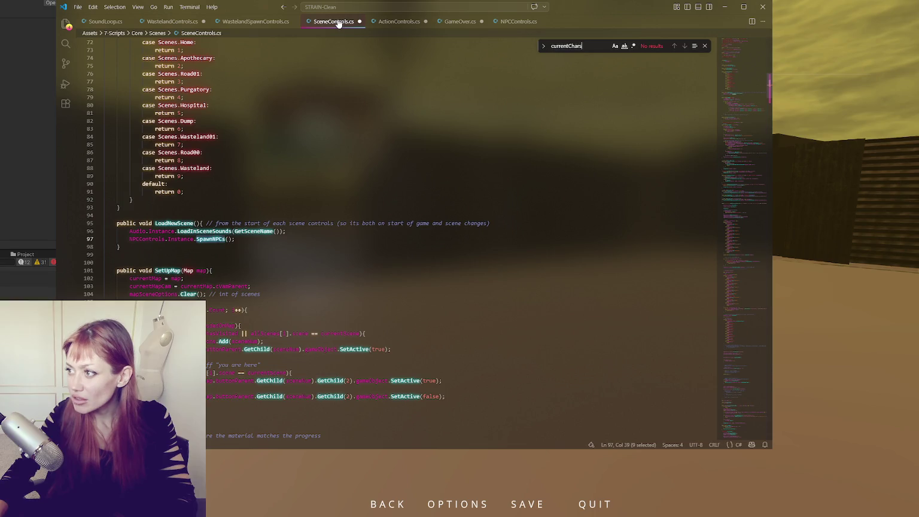
left_click(263, 22)
left_click(189, 22)
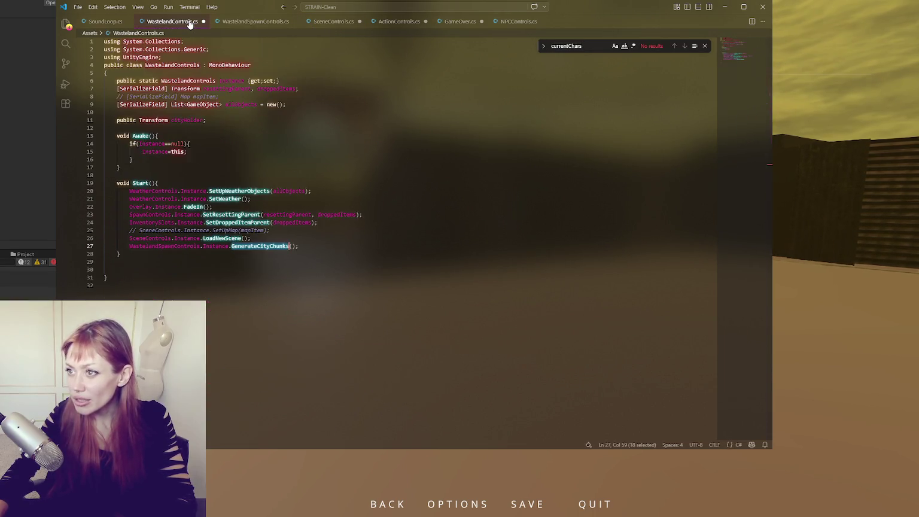
left_click(104, 23)
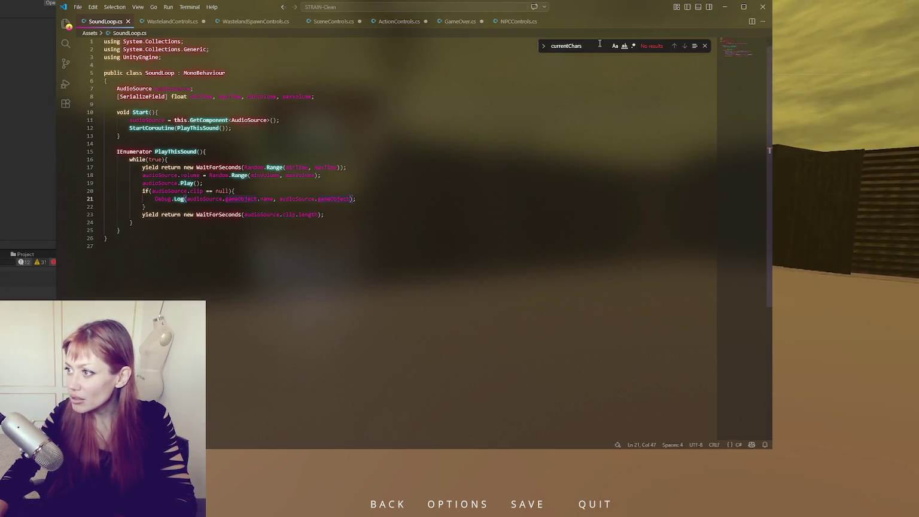
key("Up")
key("Up")
key("Up")
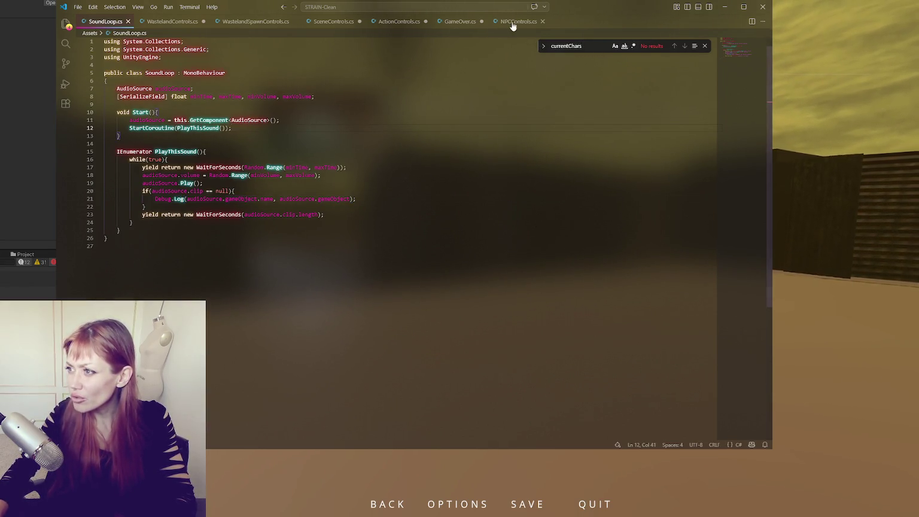
left_click(513, 22)
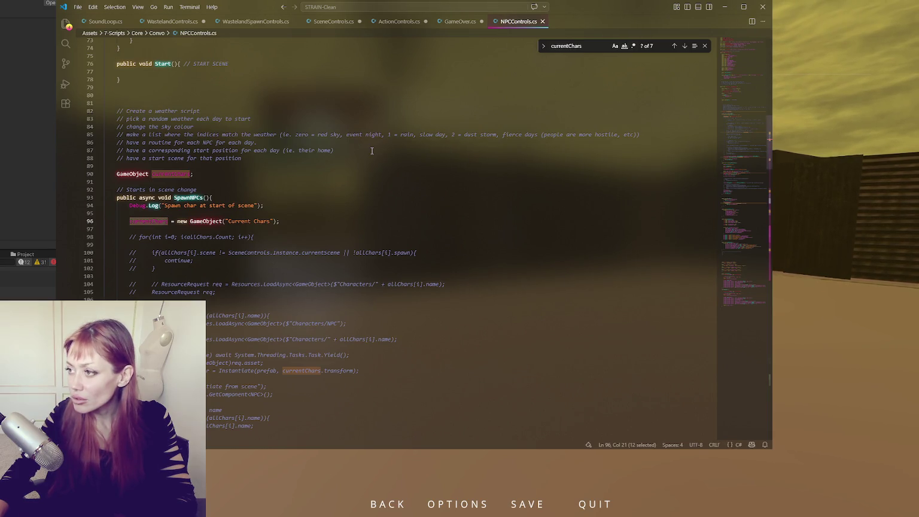
Switch to Unity so it reloads the edited scripts.
key("alt+Tab")
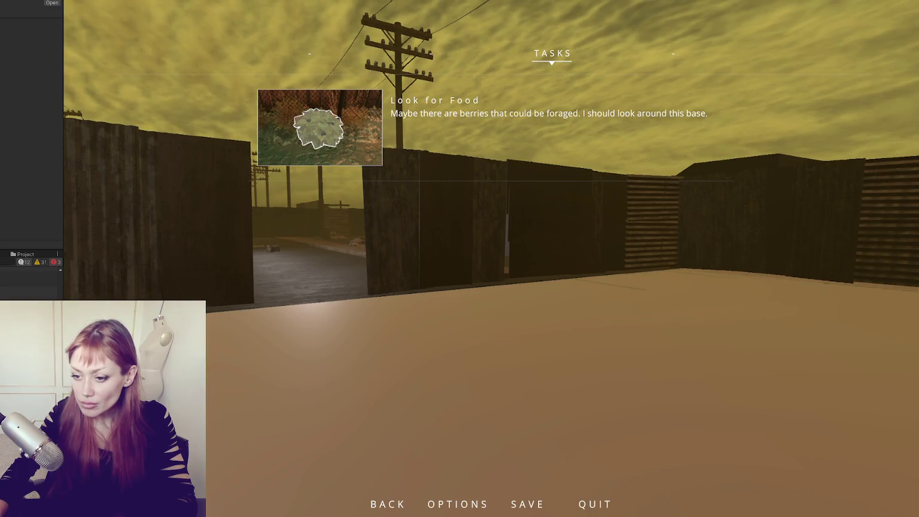
key("alt+Tab")
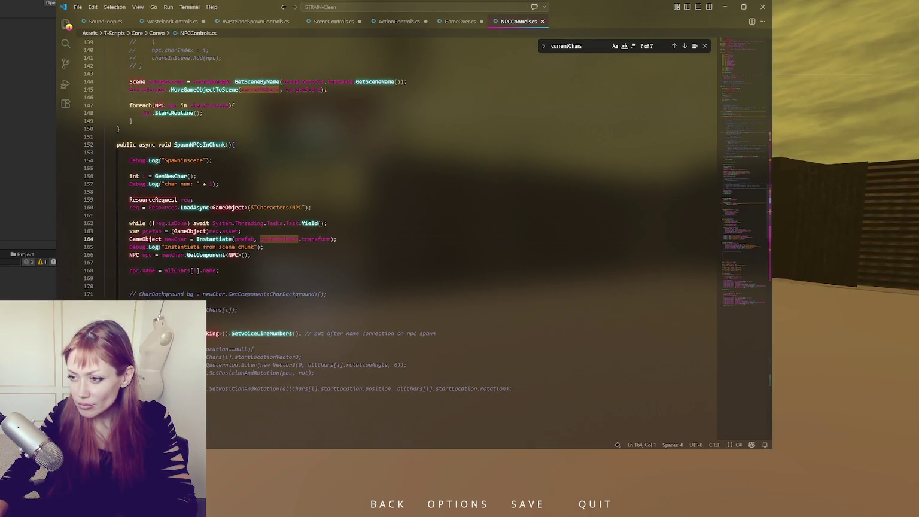
key("alt+Tab")
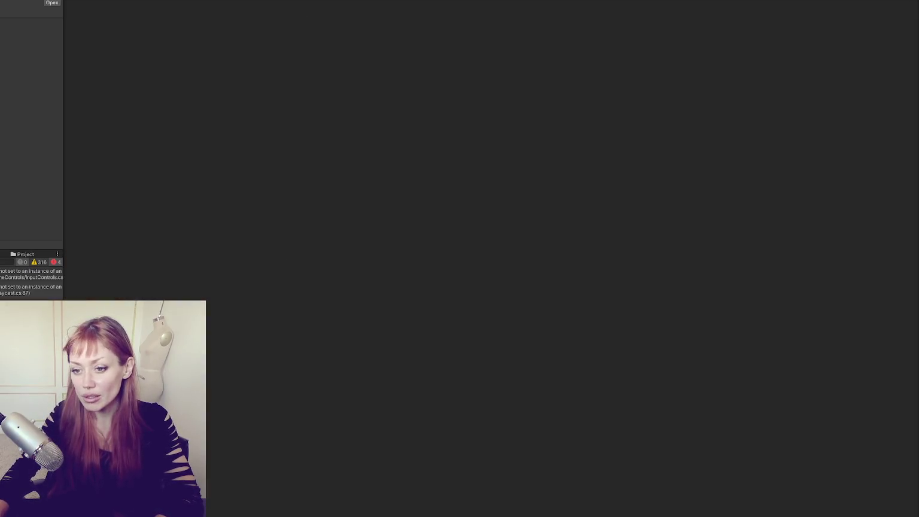
Stop and restart Play mode, then launch STRAIN with DEV MODE.
key("ctrl+p")
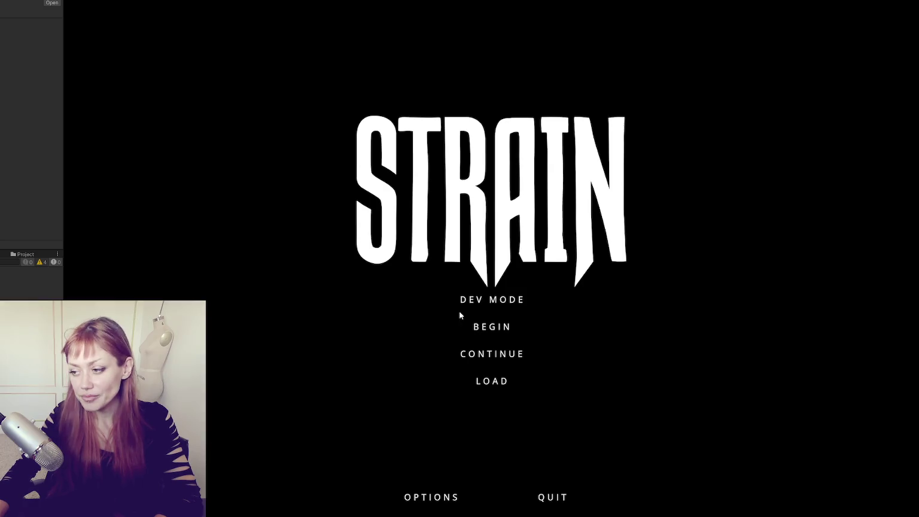
left_click(487, 300)
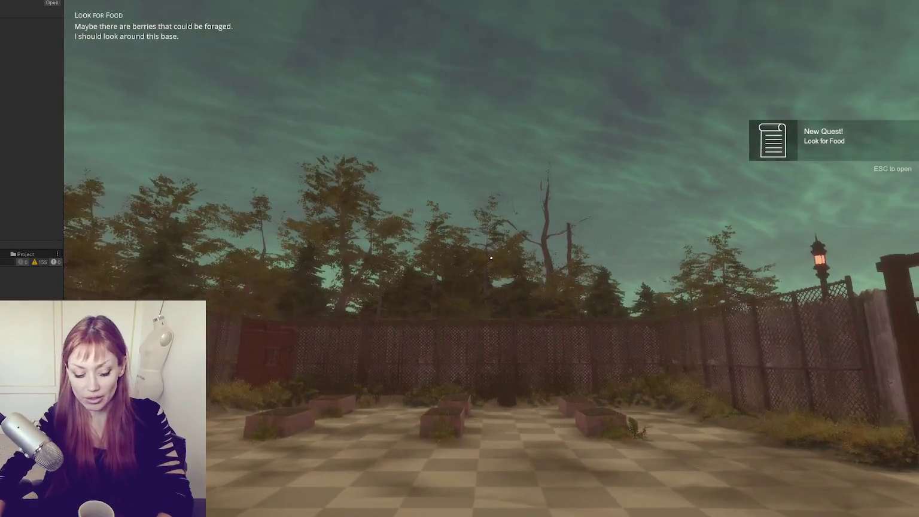
Walk the player through the red door and fence gap into the yard.
mouse_move(490, 258)
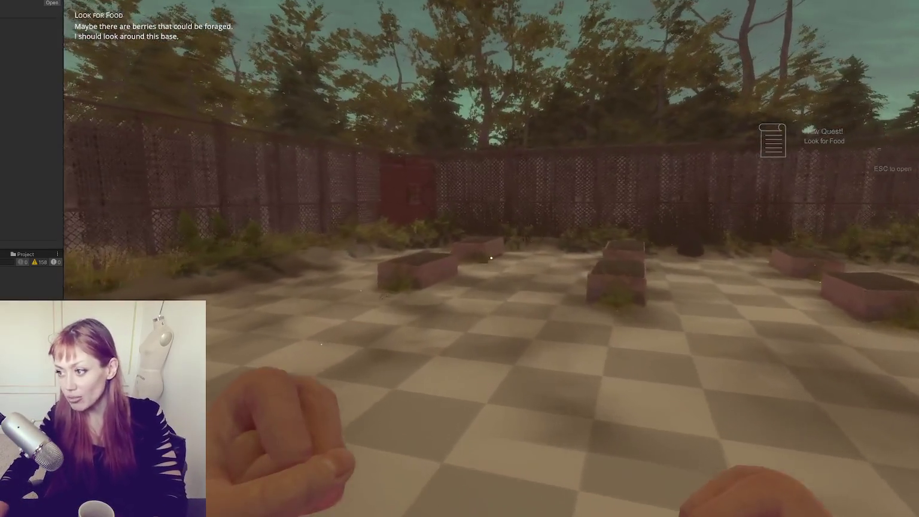
key("w")
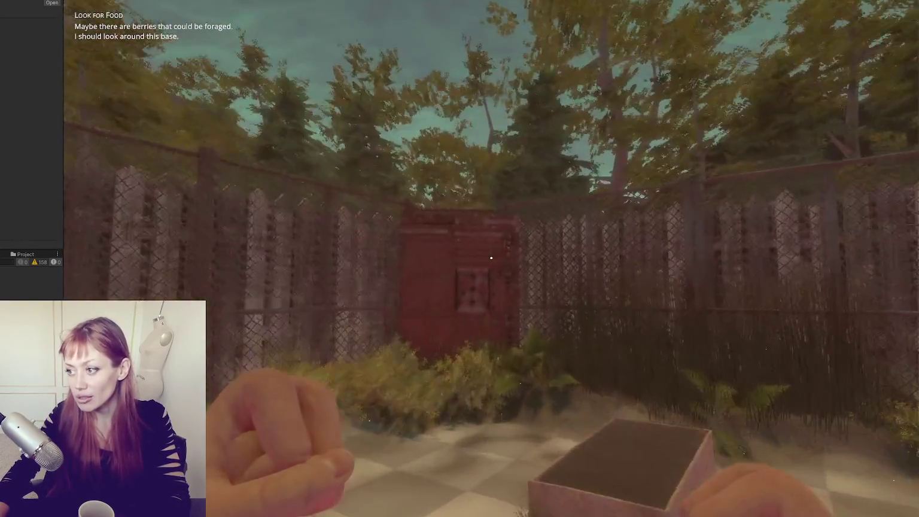
key("w")
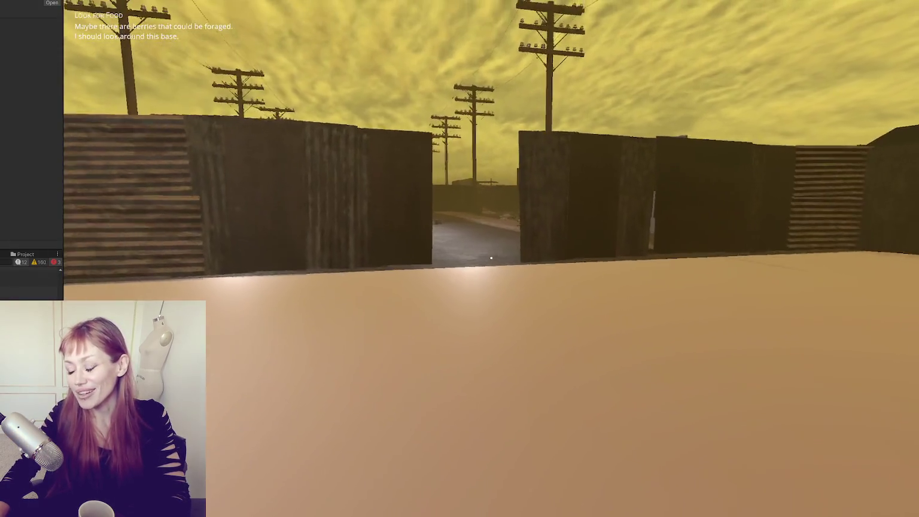
key("w")
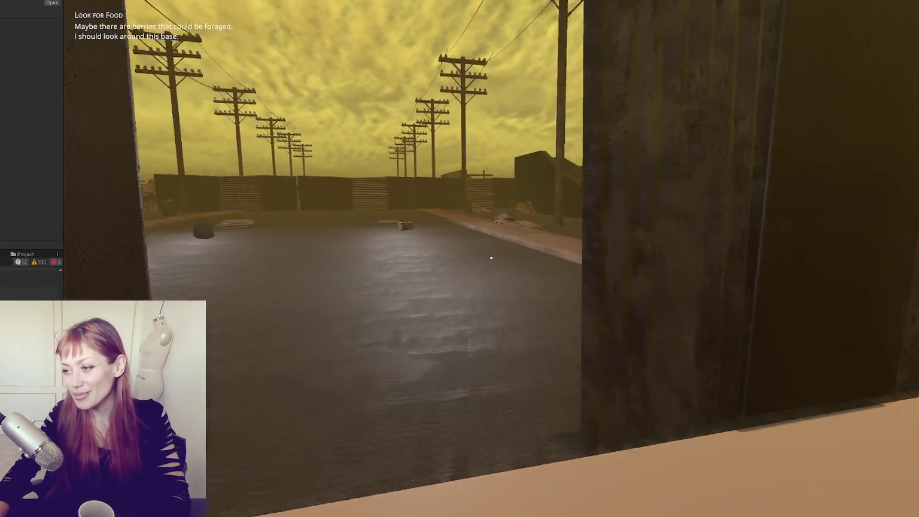
key("w")
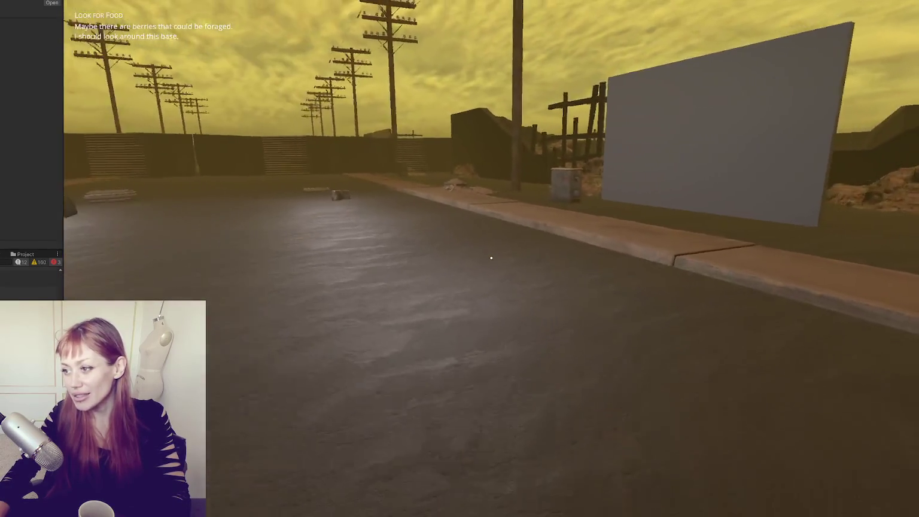
Head down the road to the right-hand sidewalk and pause on the tasks menu.
key("w")
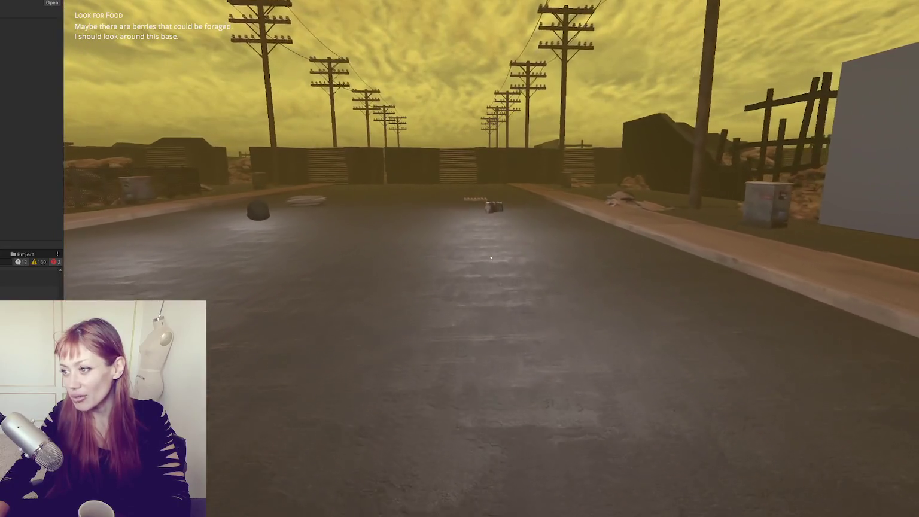
key("w")
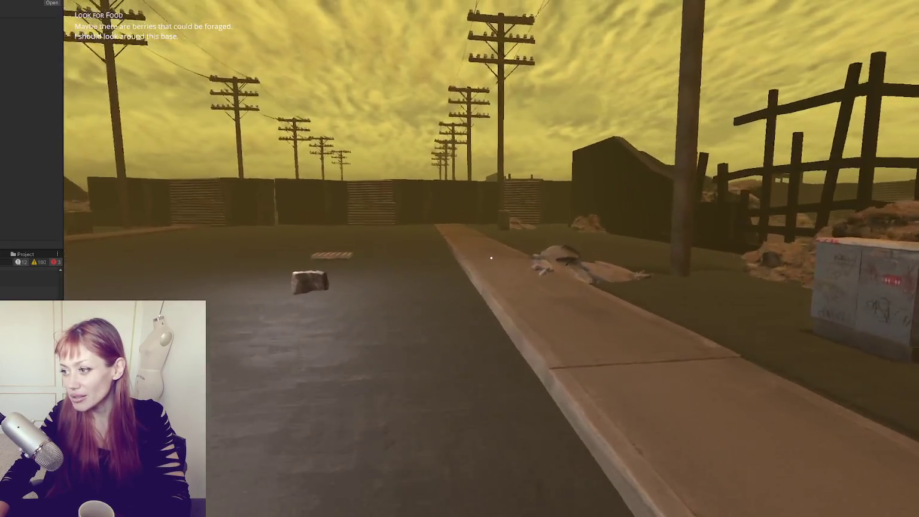
key("Escape")
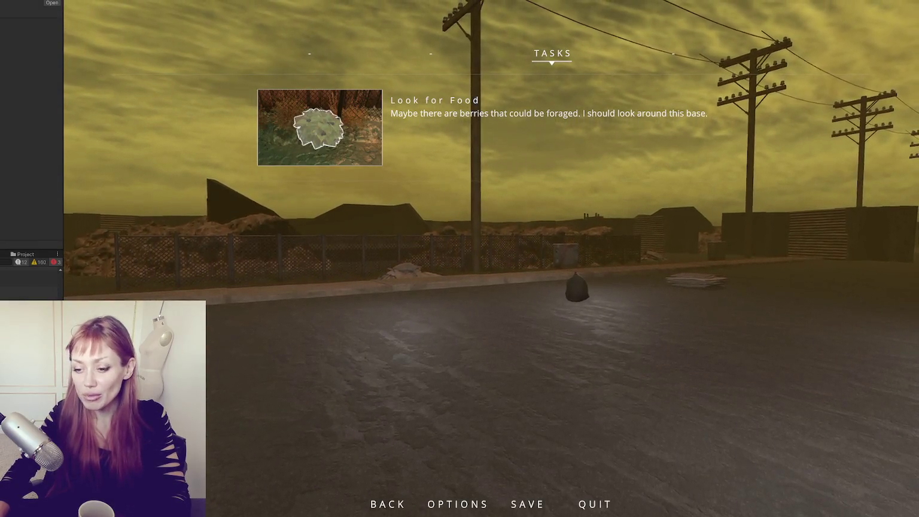
key("alt+Tab")
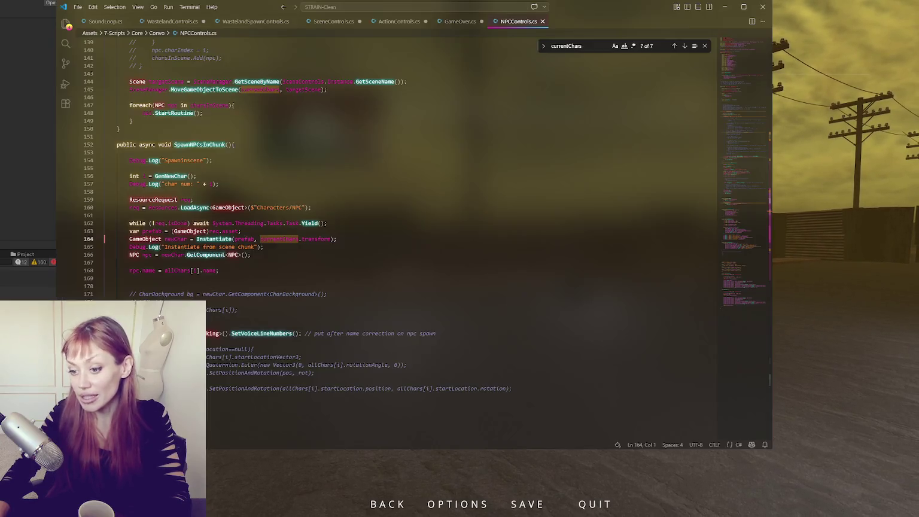
Review lines 164–166 around the Instantiate call and its log line in SpawnNPCsInChunk.
left_click(418, 258)
left_click(309, 248)
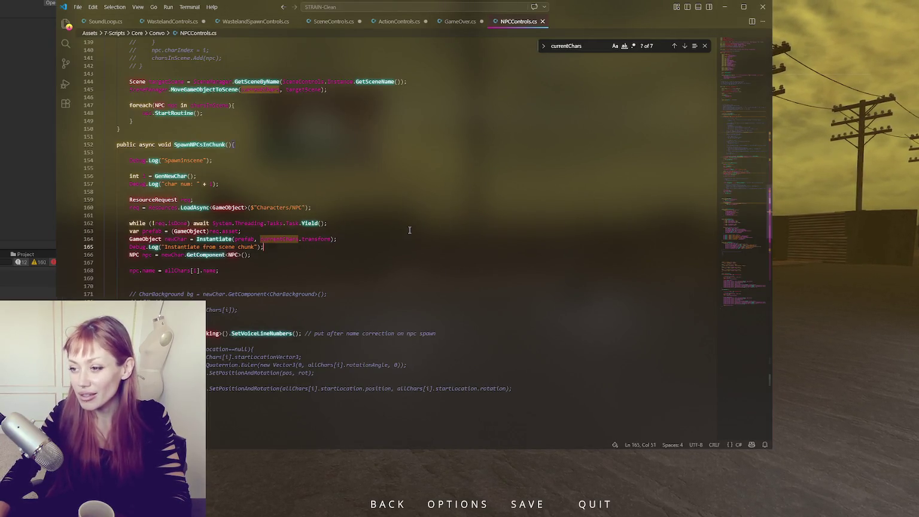
scroll(389, 228, "down", 3)
left_click(388, 179)
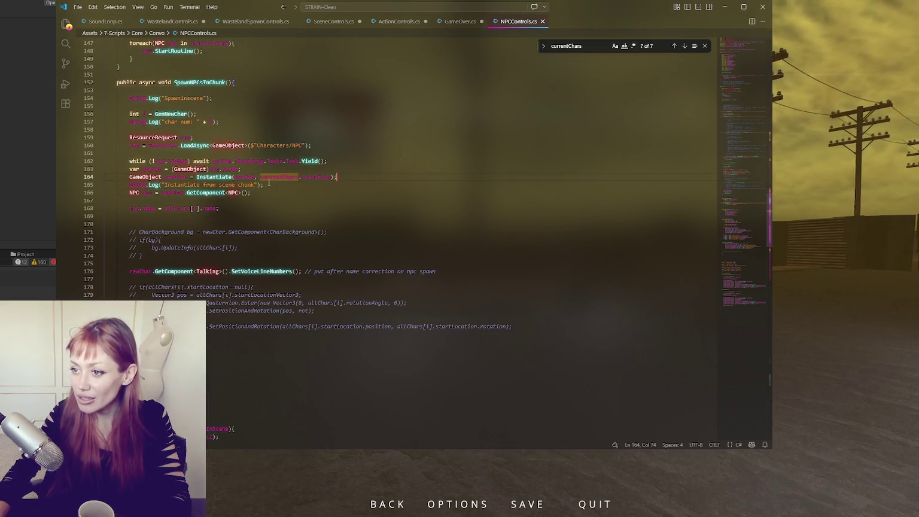
left_click(331, 185)
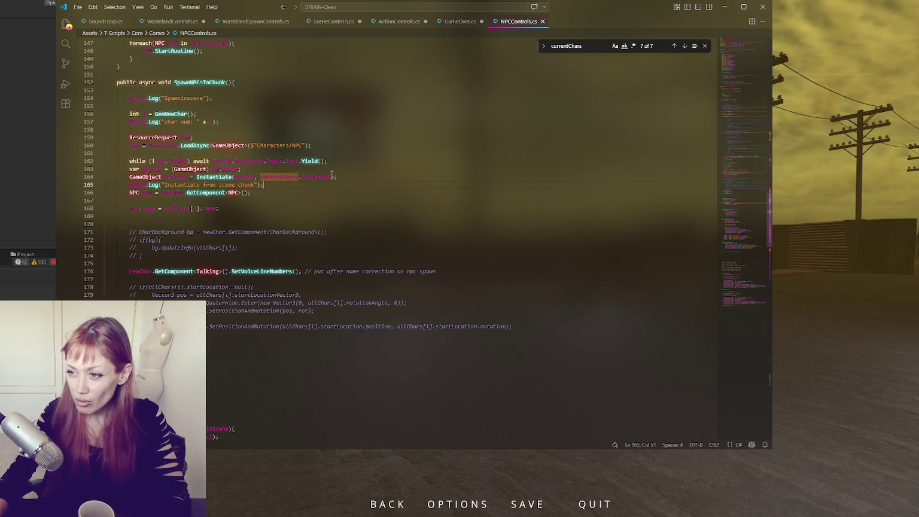
Inspect the currentChars argument and prefab line 163, then bring up the YouTube music video.
left_click(350, 177)
left_click(299, 193)
left_click(299, 177)
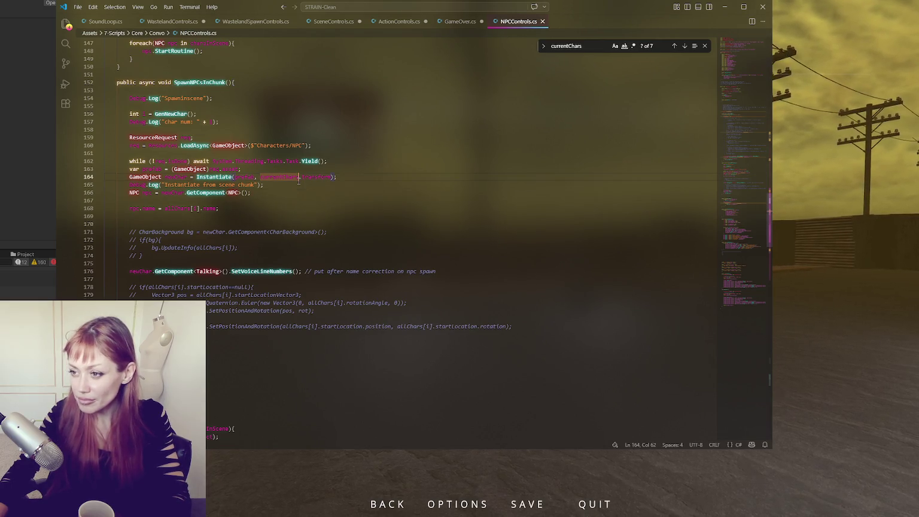
left_click(304, 171)
left_click(402, 176)
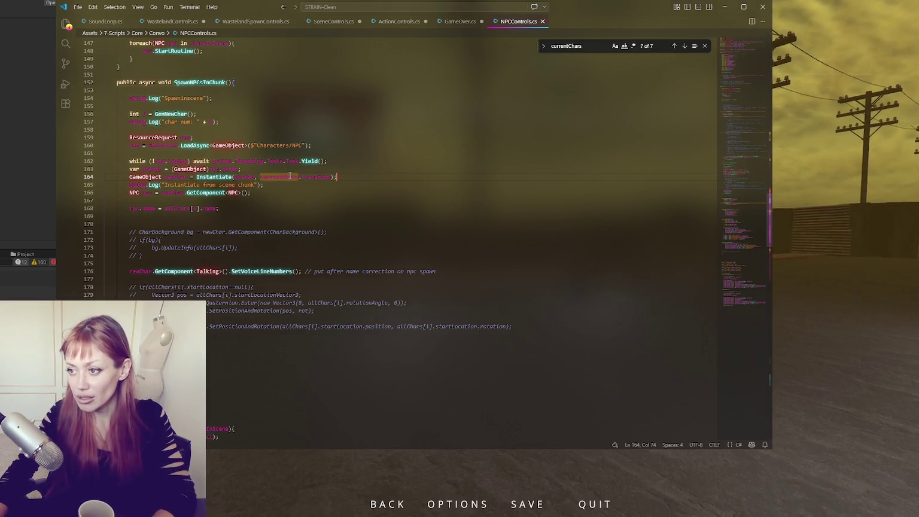
key("alt+Tab")
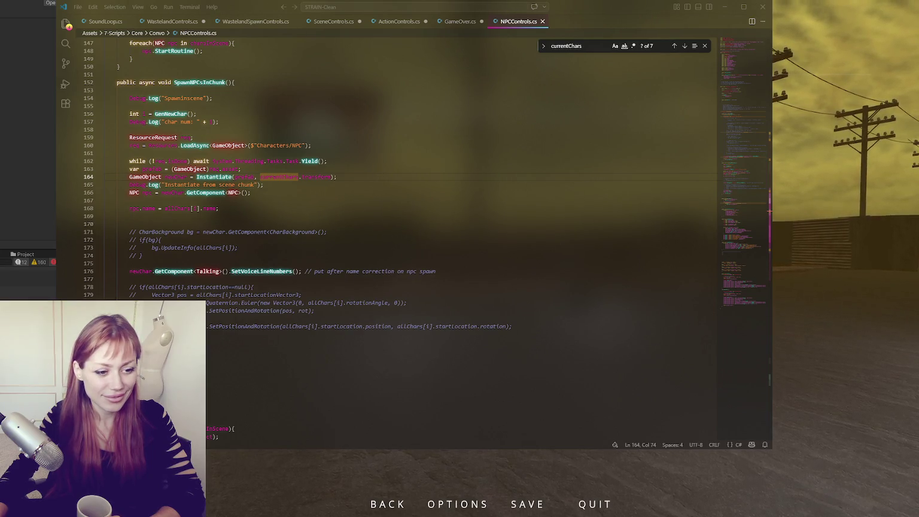
key("alt+Tab")
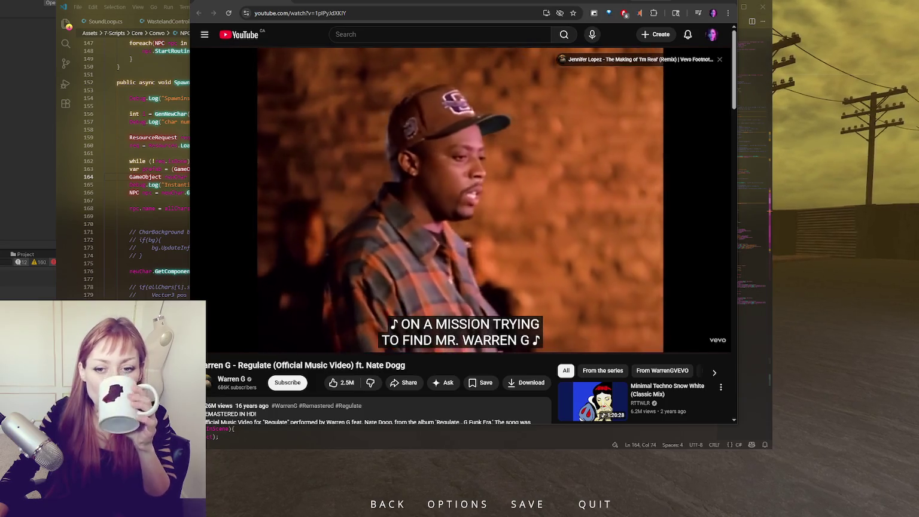
Pause the Warren G 'Regulate' video and return to NPCControls.cs.
key("space")
key("alt+Tab")
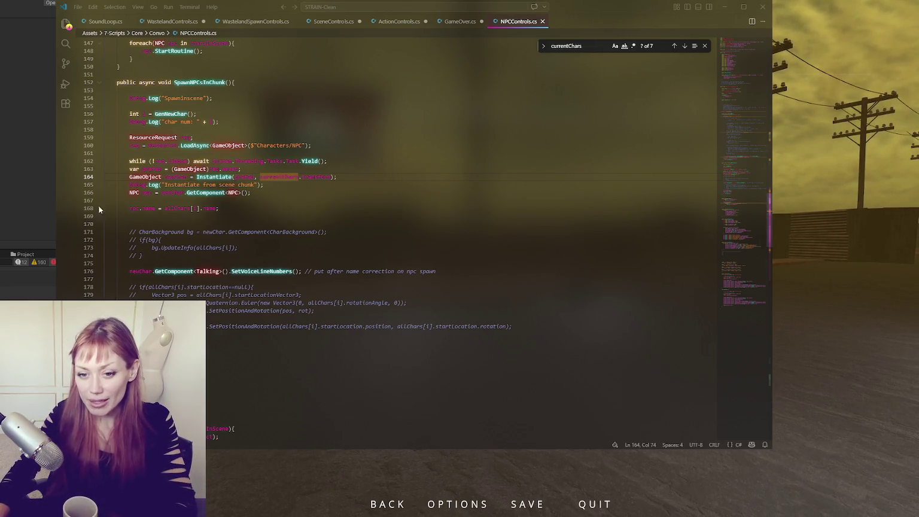
Let Unity recompile the NPC spawning script, then return to NPCControls.cs.
left_click(350, 261)
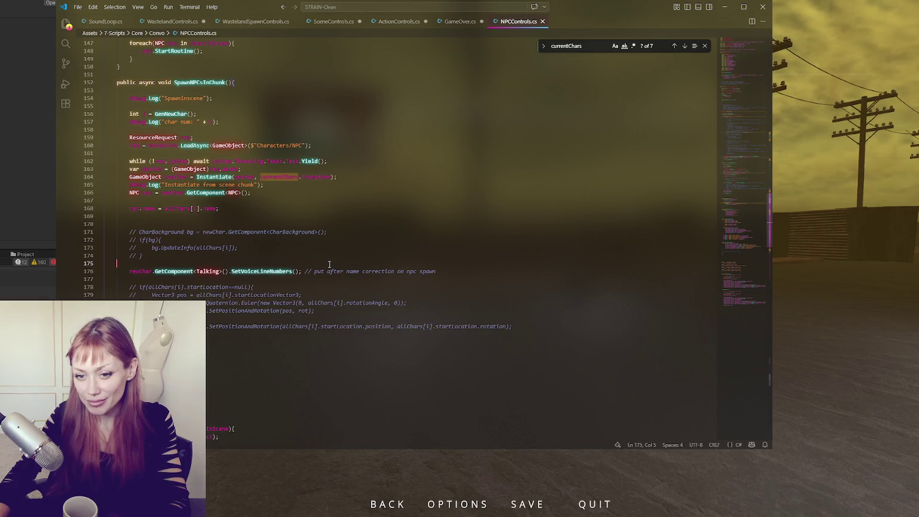
left_click(321, 177)
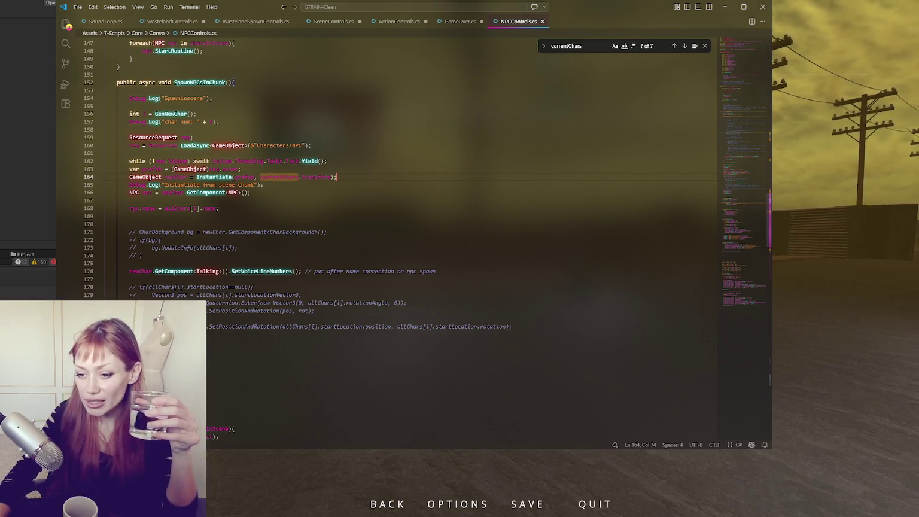
key("alt+Tab")
key("alt+Tab")
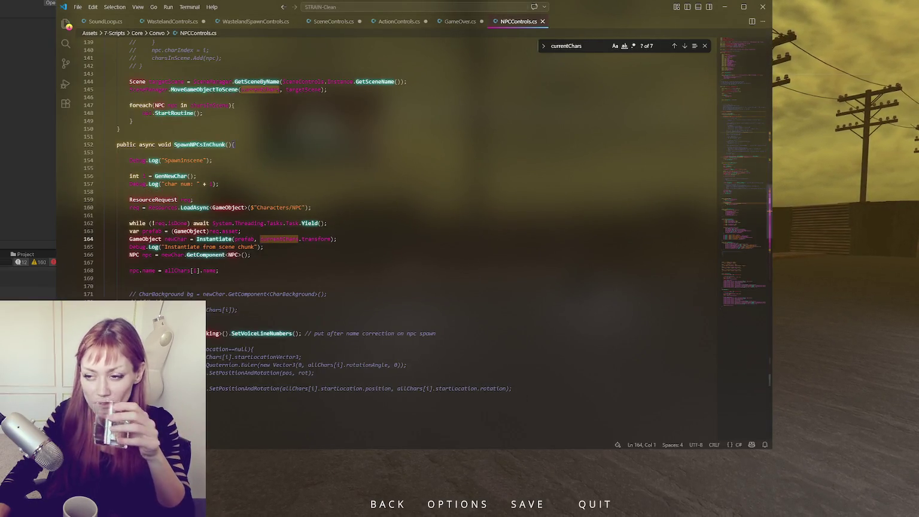
key("alt+Tab")
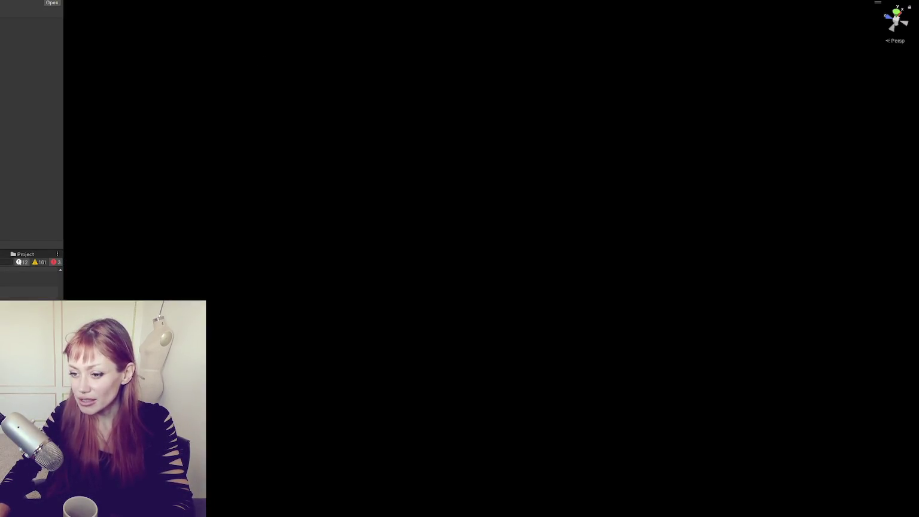
key("alt+Tab")
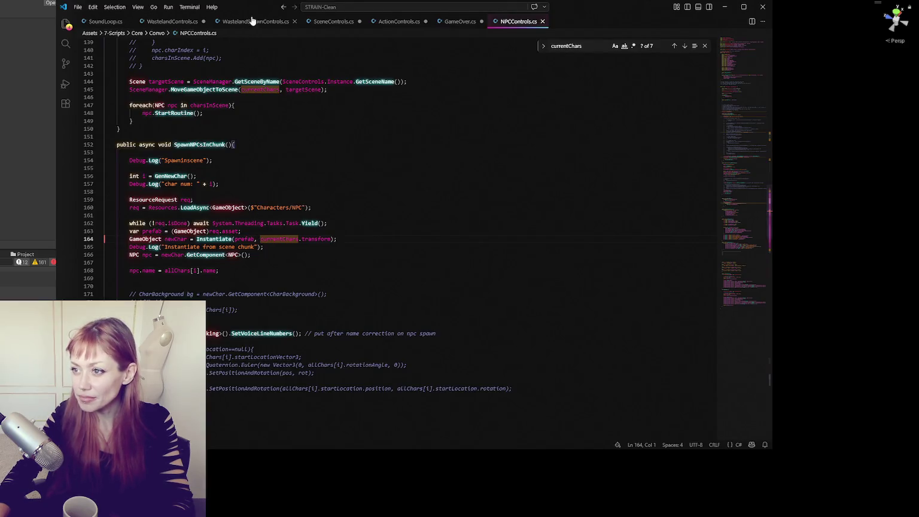
Step back through the open script tabs to SoundLoop.cs and go back to Unity.
left_click(252, 21)
key("ctrl+Page_Up")
key("ctrl+Page_Up")
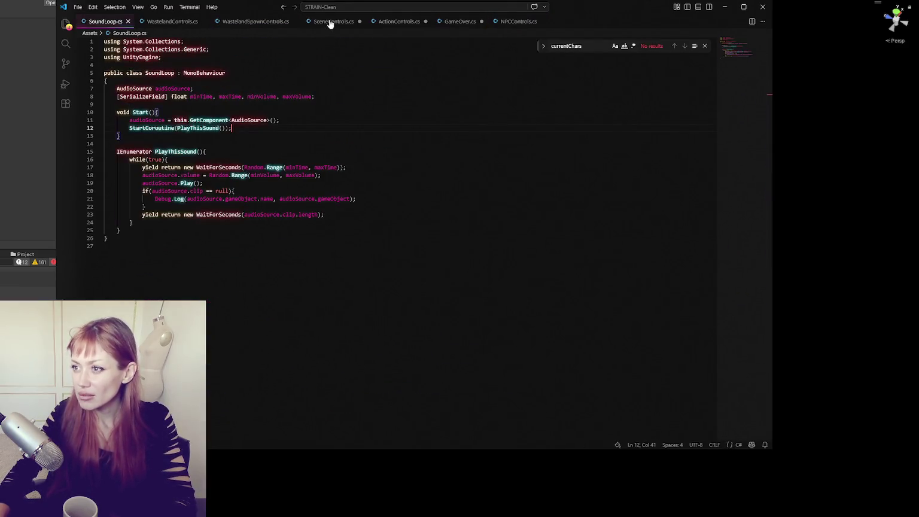
left_click(459, 21)
left_click(500, 21)
key("alt+Tab")
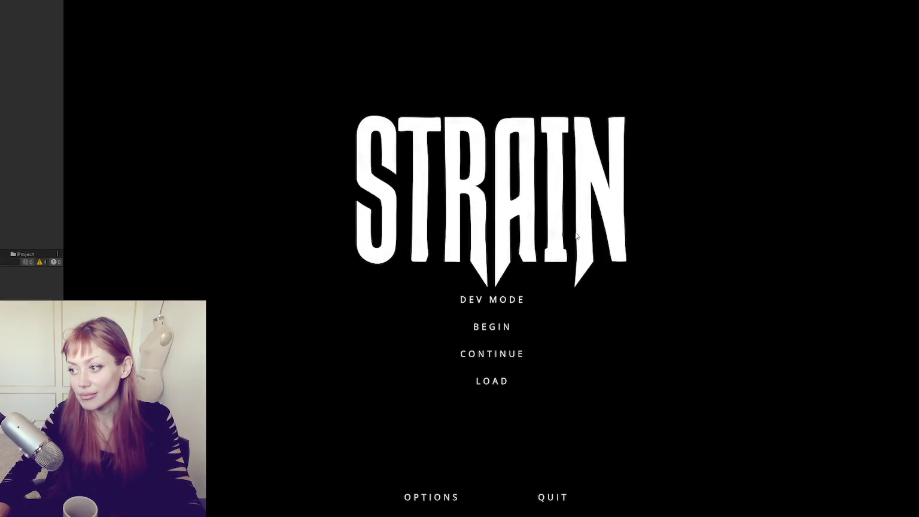
Choose DEV MODE on the STRAIN title menu to start the game.
left_click(515, 301)
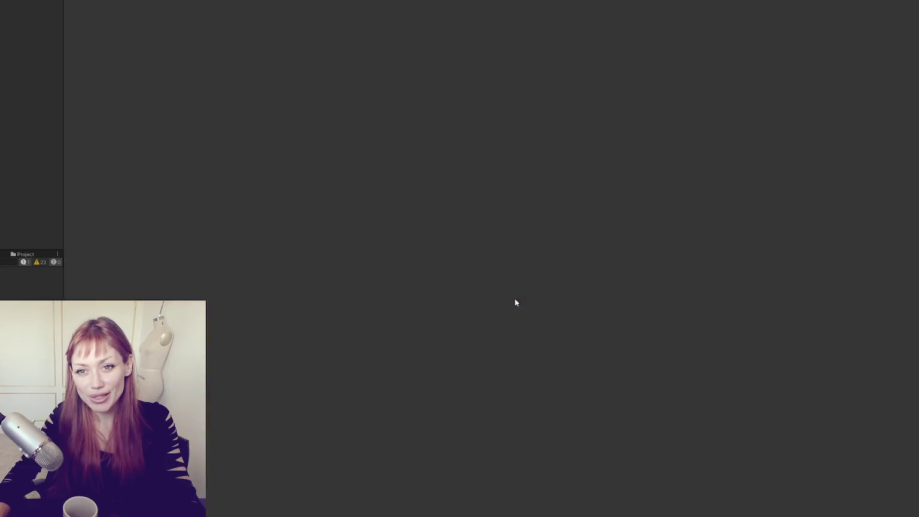
Walk through the fence gap onto the road to the characters, pause on Tasks, and return to the code.
key("w")
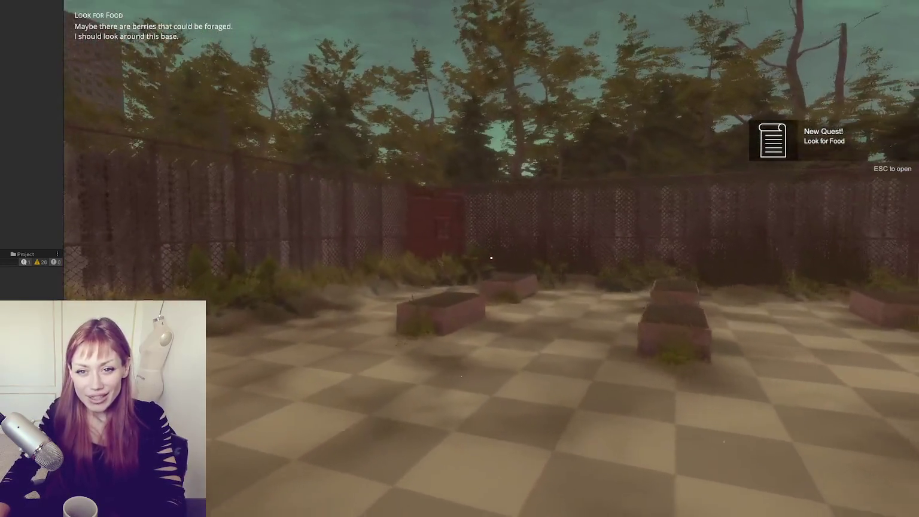
key("w")
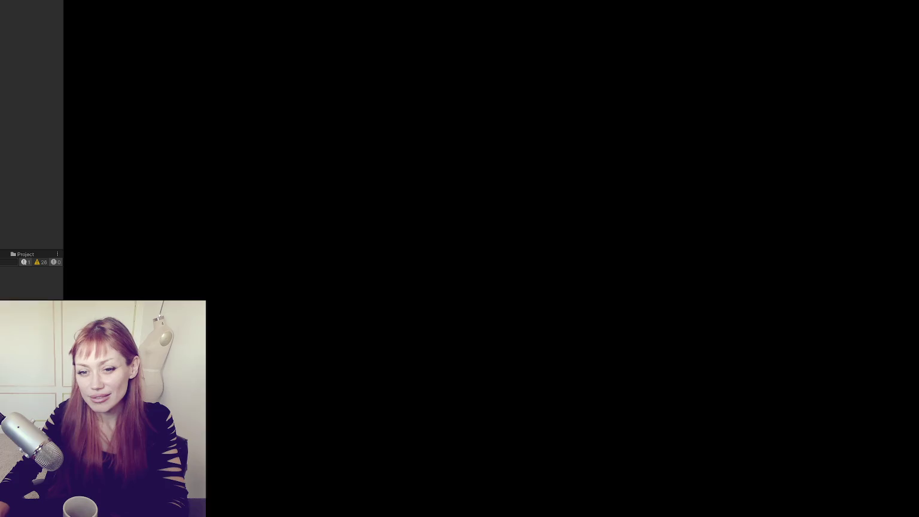
key("w")
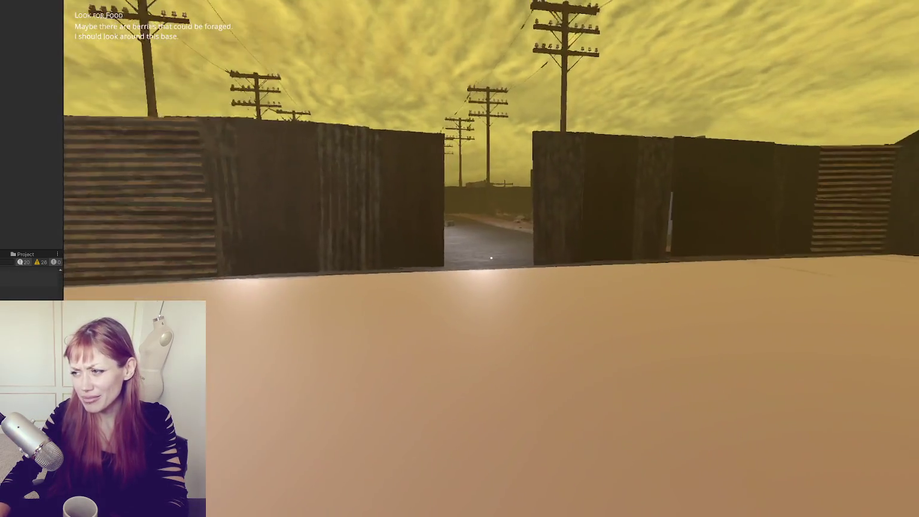
key("w")
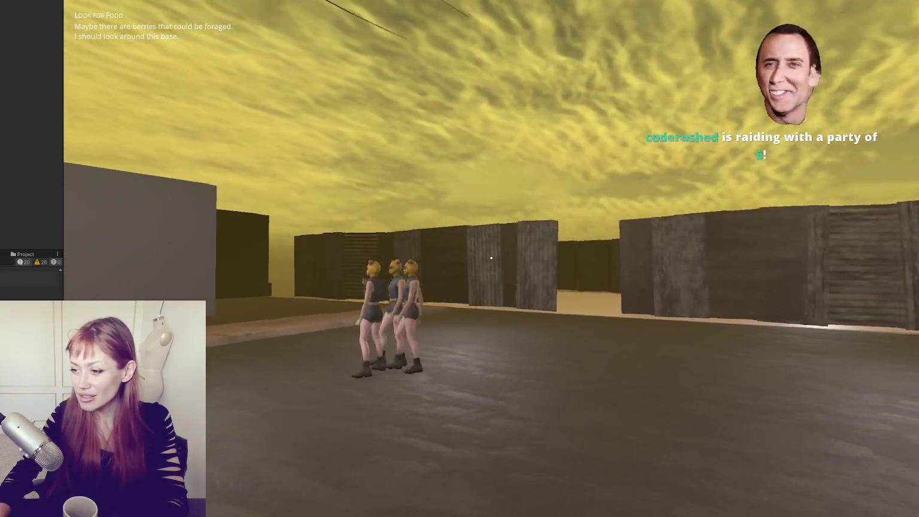
key("Escape")
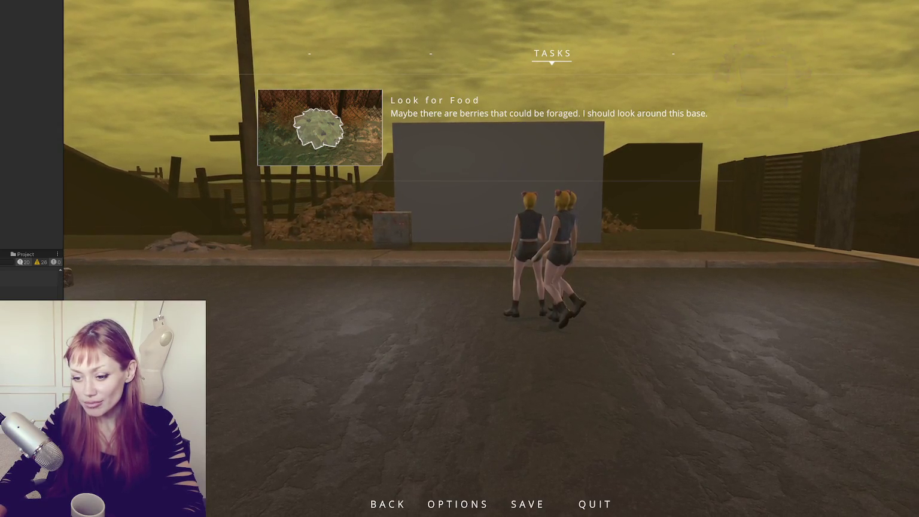
key("alt+Tab")
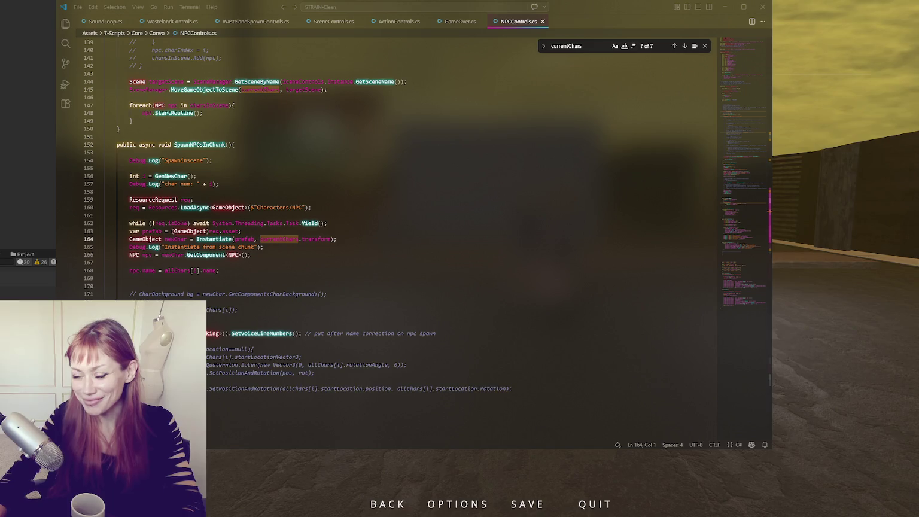
Scroll up to the commented-out spawn loop at line 98 in SpawnNPCs.
scroll(275, 160, "down", 3)
left_click(348, 156)
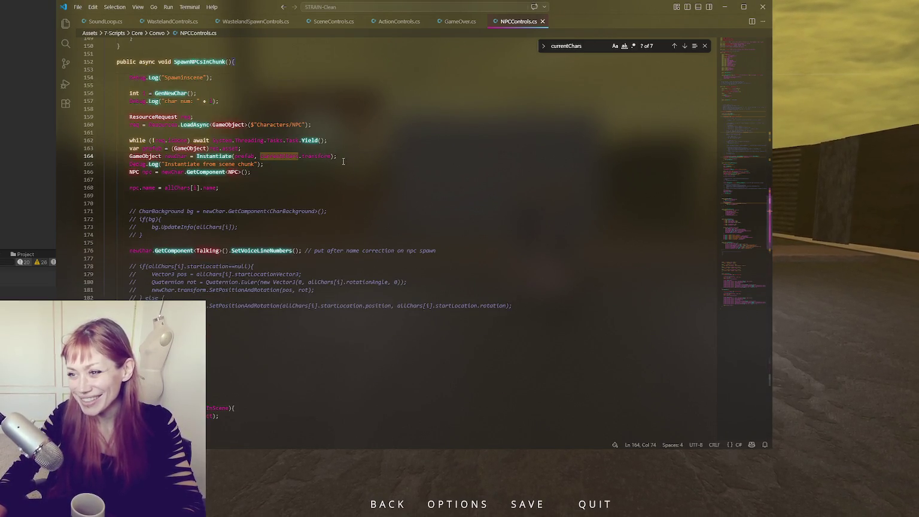
scroll(289, 233, "up", 2)
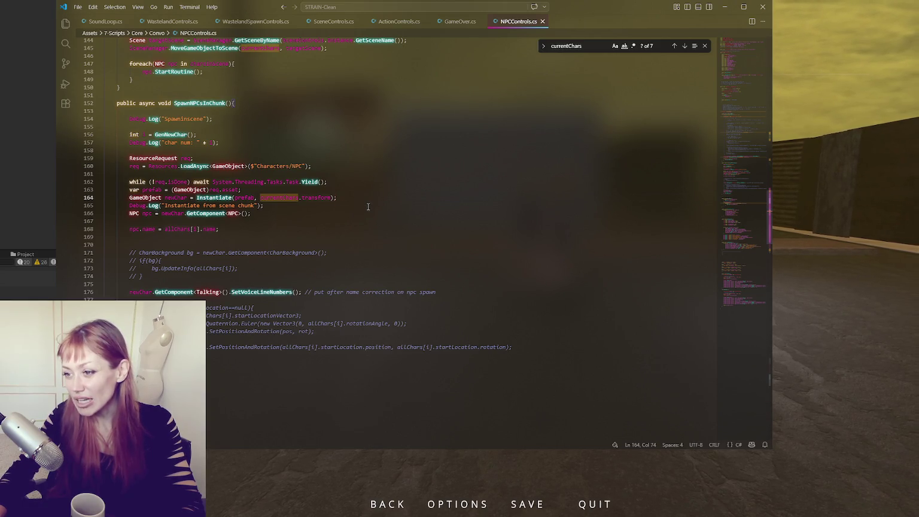
scroll(352, 204, "up", 15)
left_click(217, 93)
key("End")
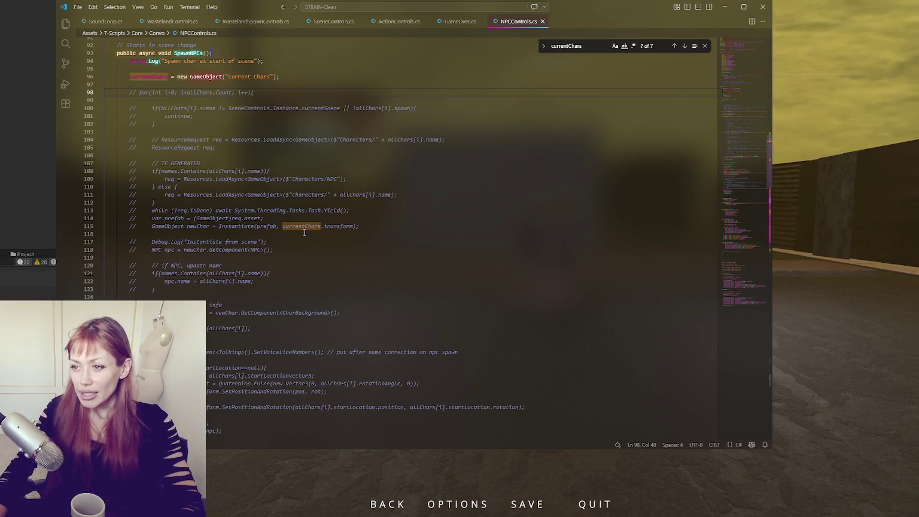
scroll(304, 232, "down", 3)
Uncomment the SpawnNPCs spawn loop and review it, including the Resources.LoadAsync call on line 109.
mouse_move(224, 348)
left_mouse_down()
mouse_move(245, 212)
mouse_move(213, 155)
left_mouse_up()
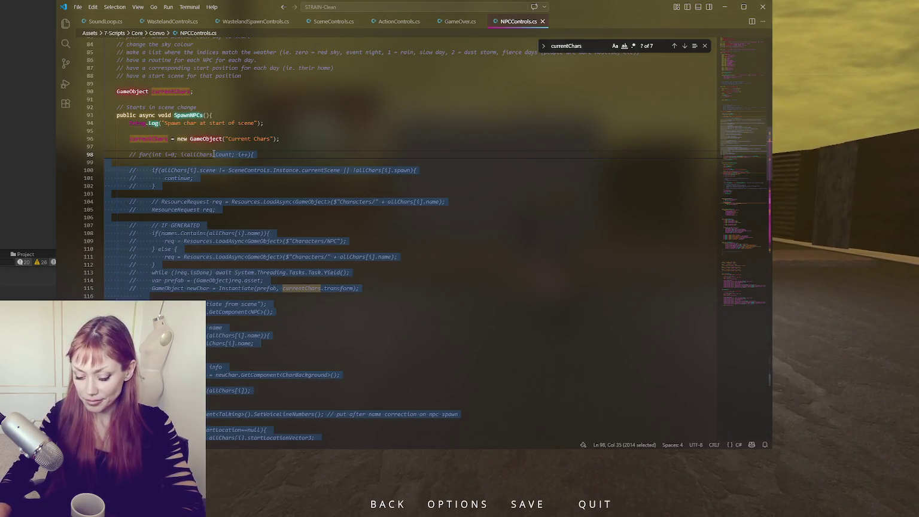
left_click(225, 160)
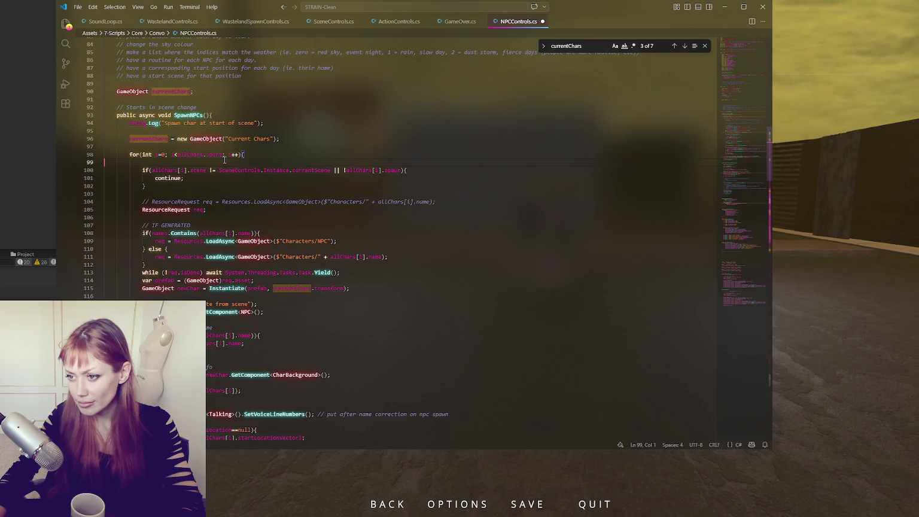
scroll(225, 160, "down", 3)
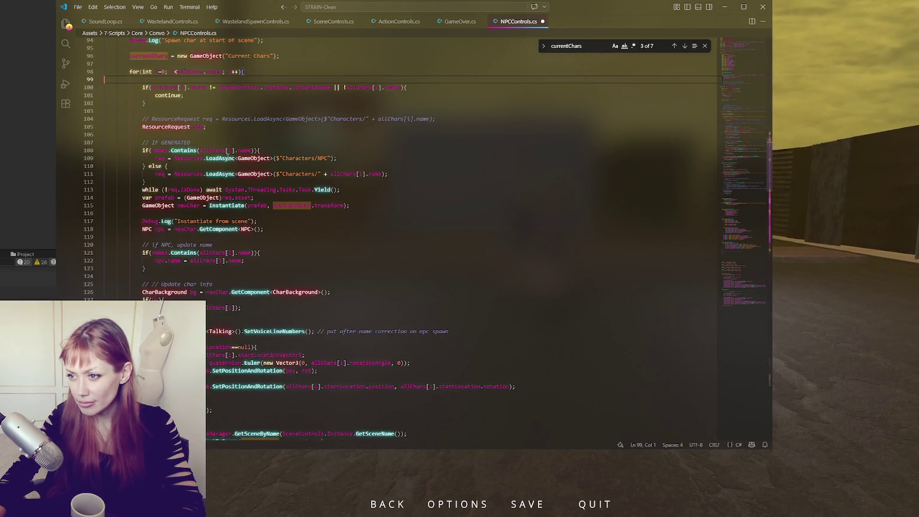
left_click(200, 158)
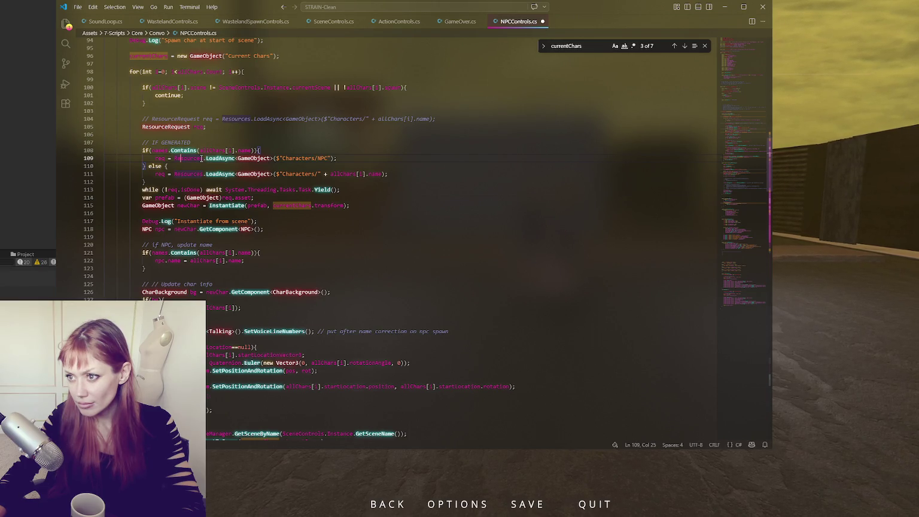
scroll(201, 158, "up", 3)
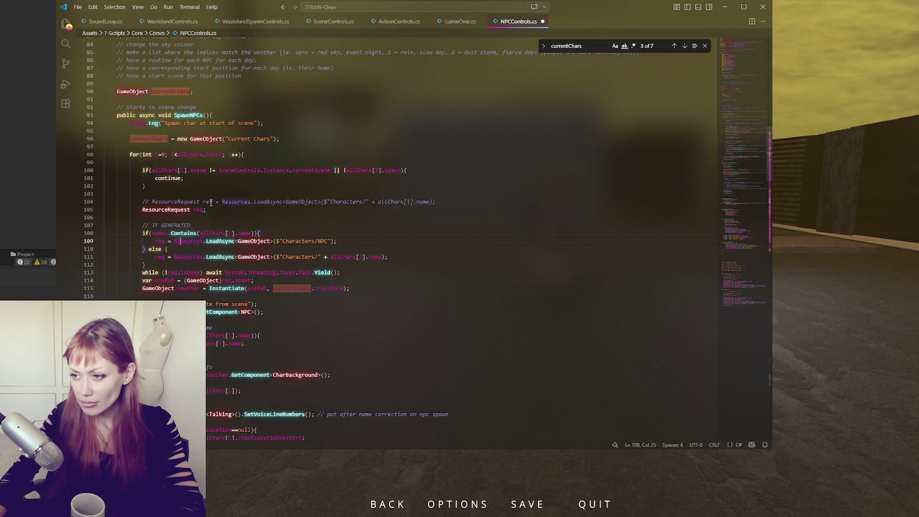
left_click(274, 165)
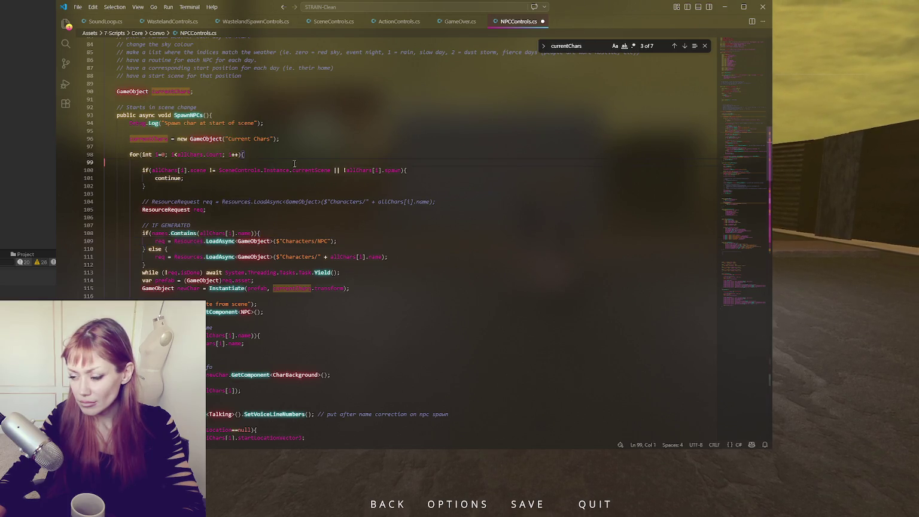
scroll(293, 163, "down", 5)
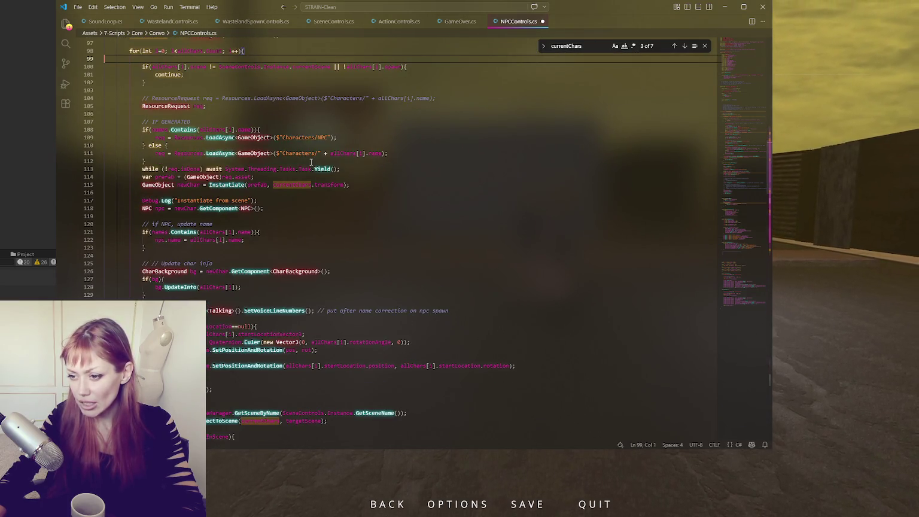
scroll(305, 165, "up", 4)
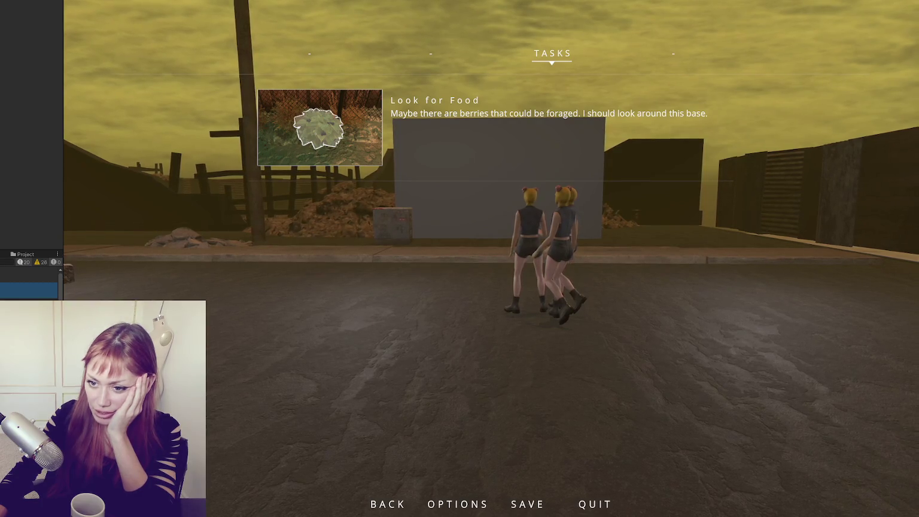
Review the restored SpawnNPCs loop on lines 93–107 and save NPCControls.cs.
key("alt+Tab")
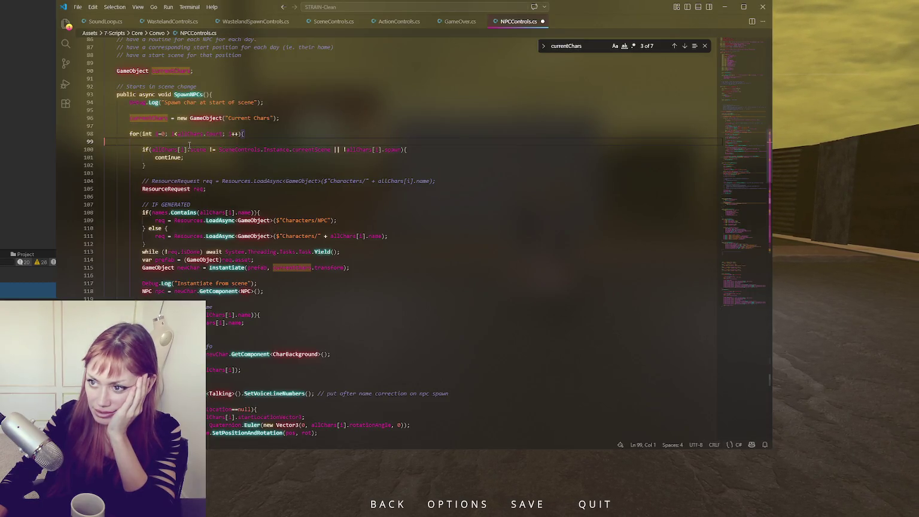
key("ctrl+z")
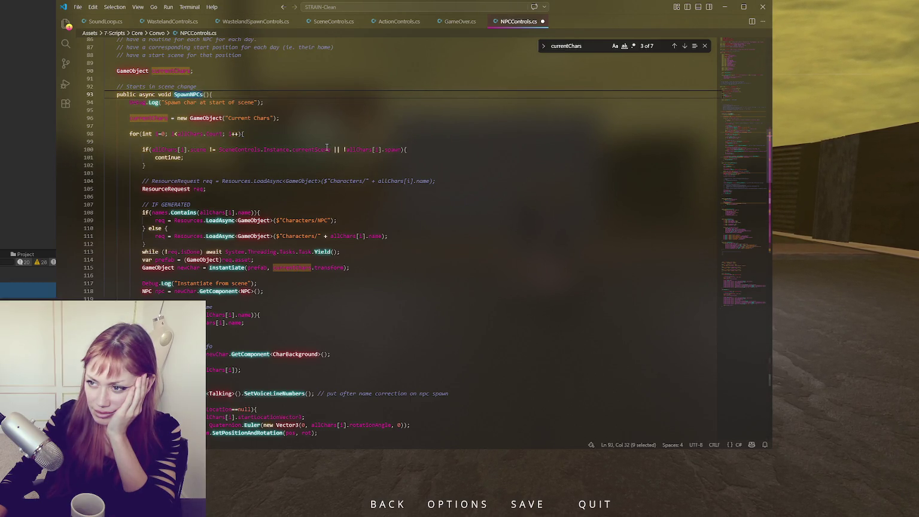
key("ctrl+z")
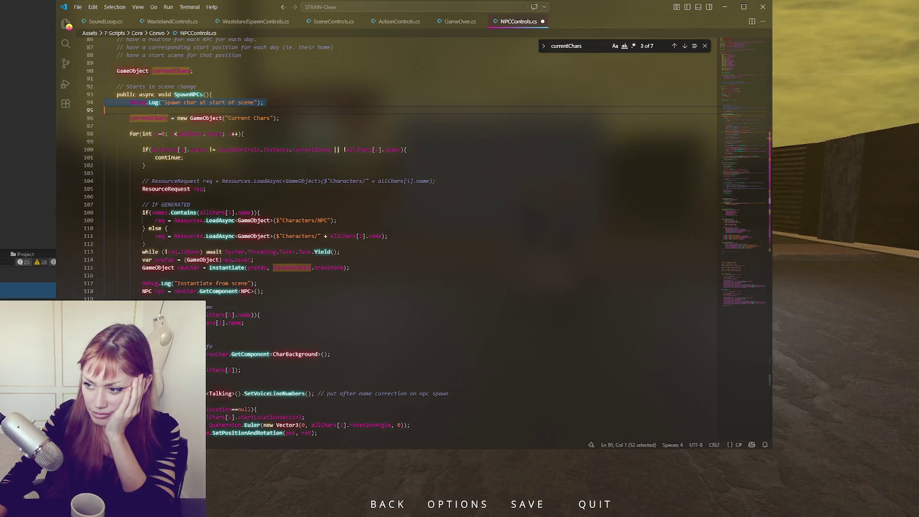
left_click(293, 118)
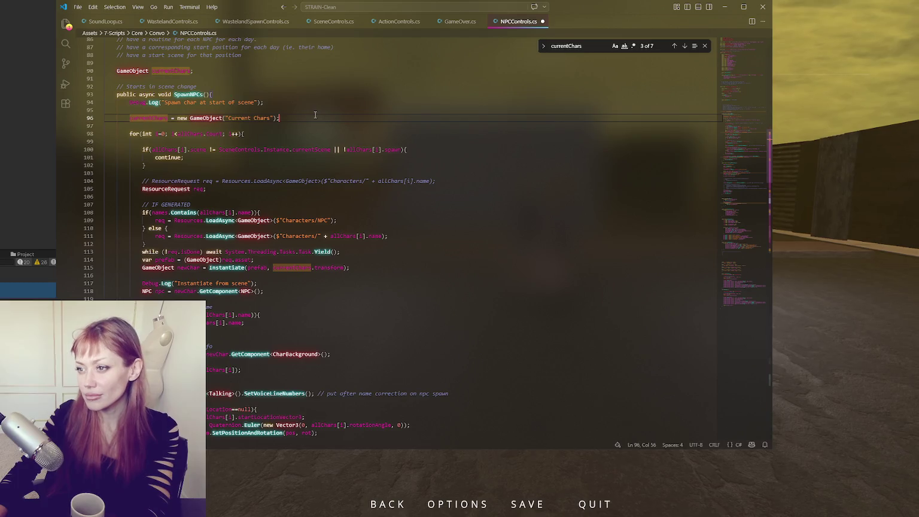
left_click(335, 206)
scroll(335, 207, "down", 4)
scroll(335, 207, "down", 4)
left_click(335, 199)
key("ctrl+s")
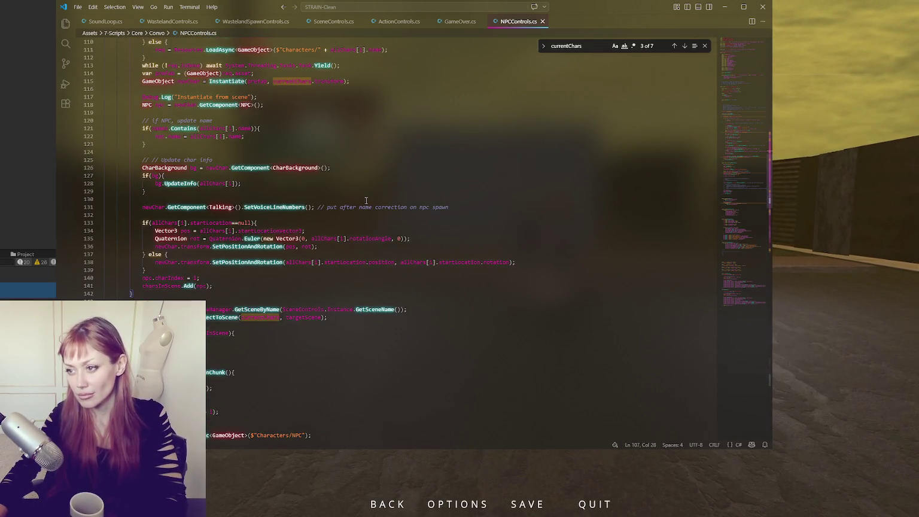
left_click(19, 121)
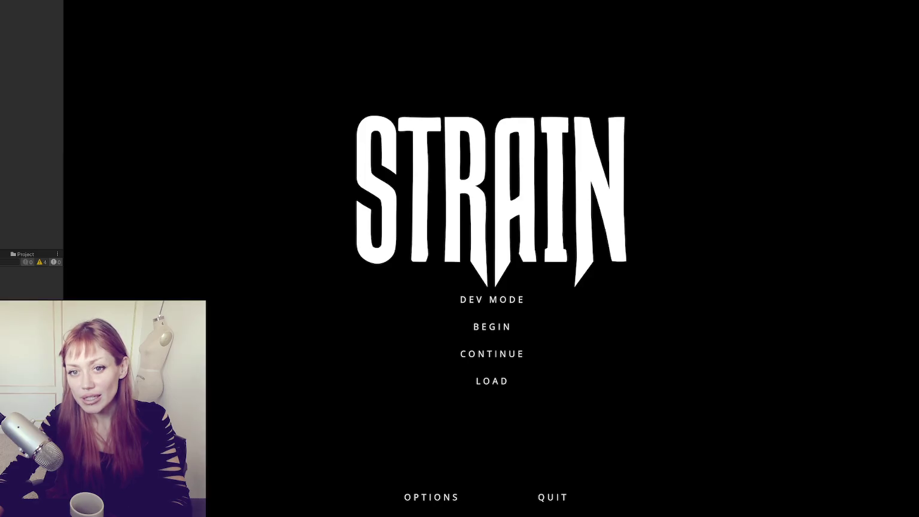
Start a new game from the STRAIN title menu.
left_click(478, 300)
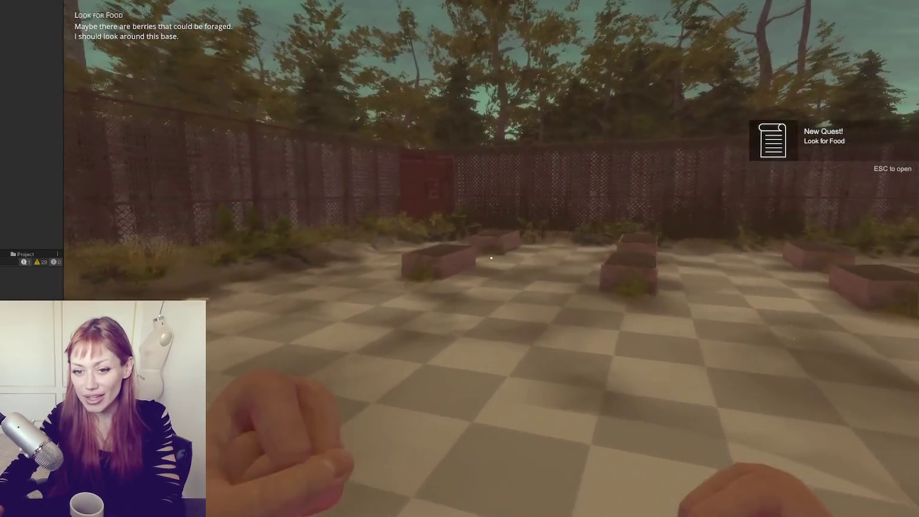
Walk from the garden base through the fence gap to the NPC group on the road.
key("w")
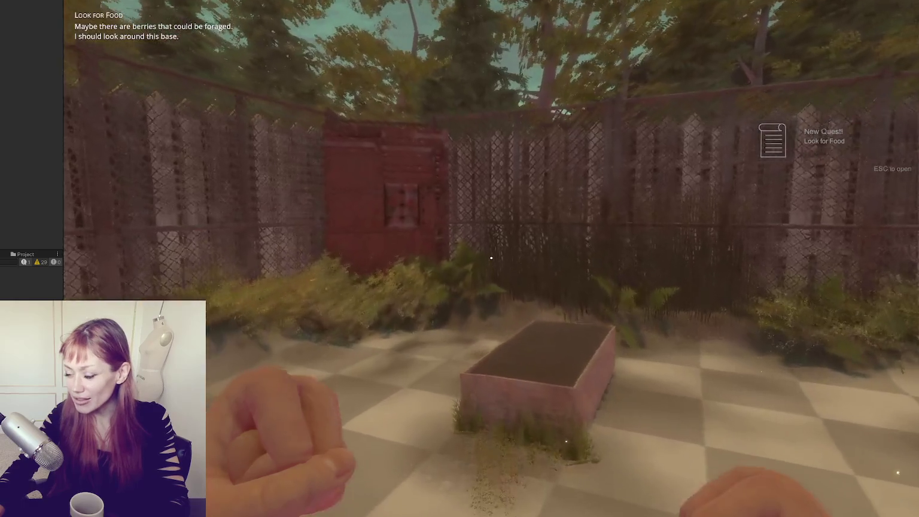
key("w")
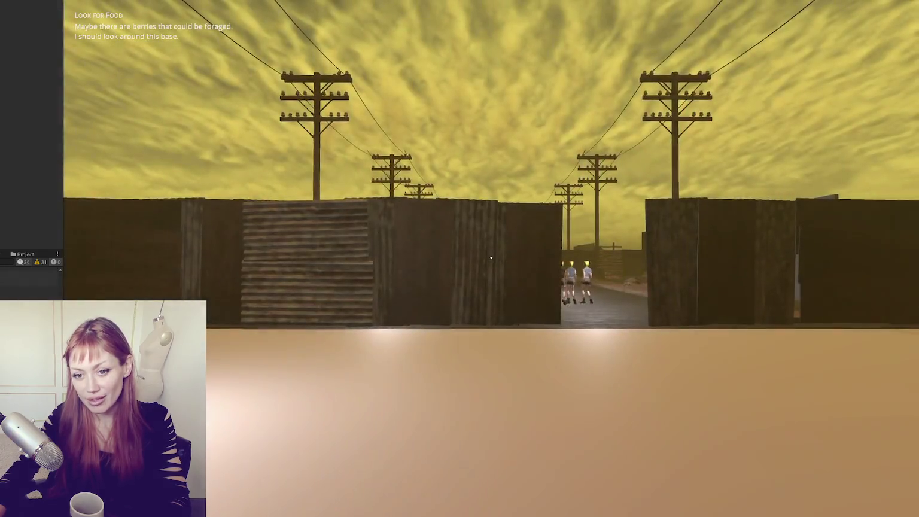
key("w")
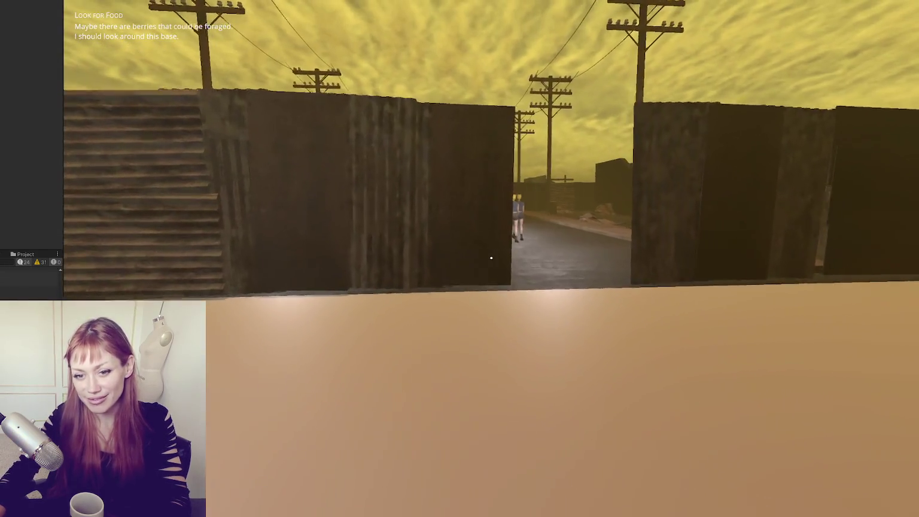
key("w")
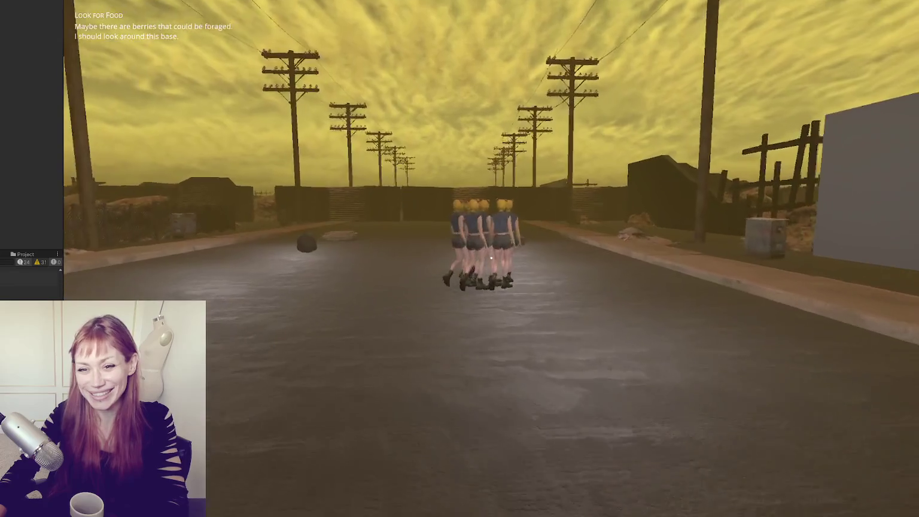
key("w")
Pause the game on the Tasks page and bring NPCControls.cs up in VS Code.
key("Escape")
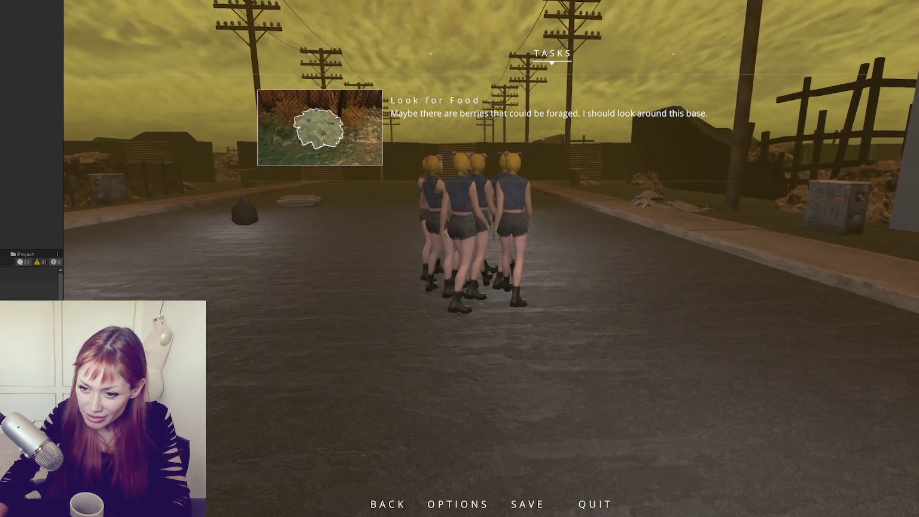
left_click(29, 270)
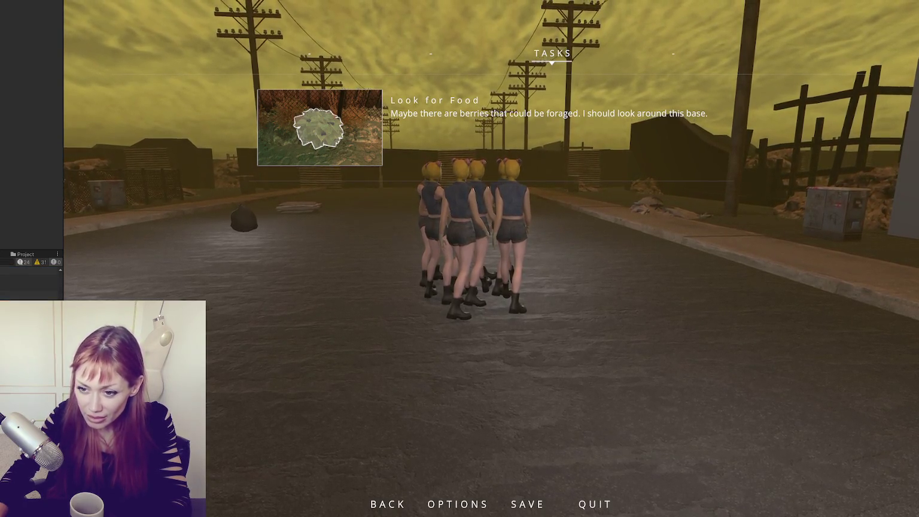
key("alt+Tab")
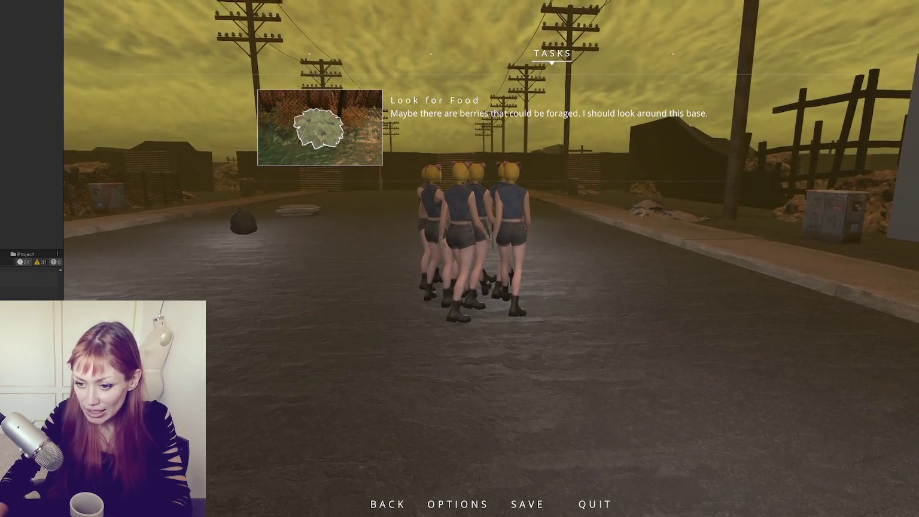
key("alt+Tab")
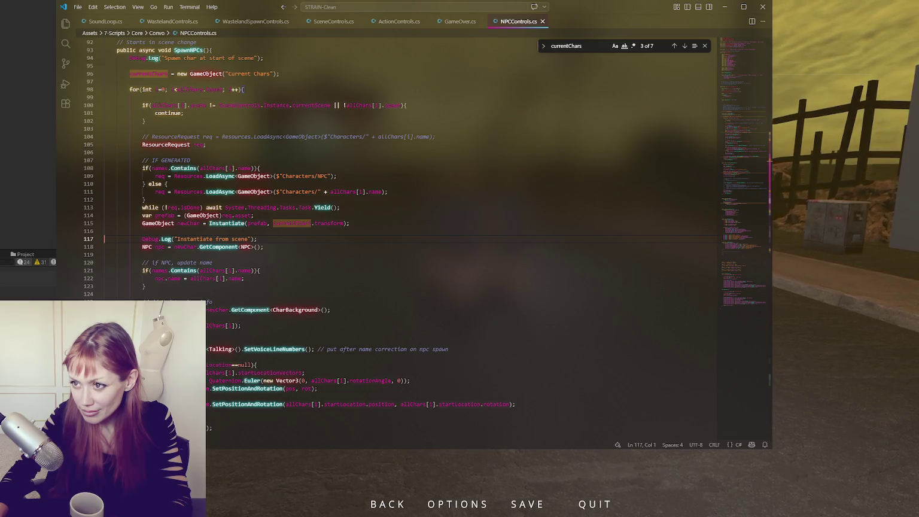
Look over the SpawnNPCs header and its load wait loop.
key("alt+Tab")
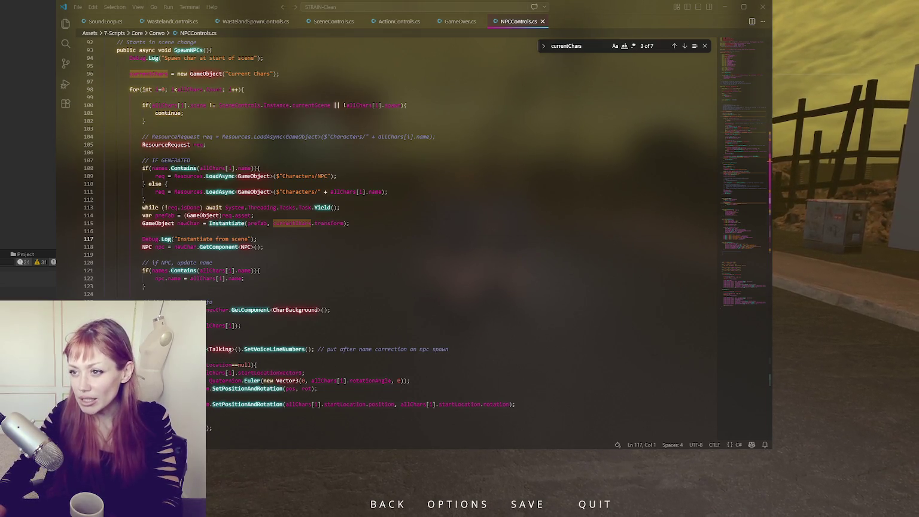
double_click(173, 58)
left_click(149, 51)
left_click(238, 207)
scroll(237, 207, "down", 4)
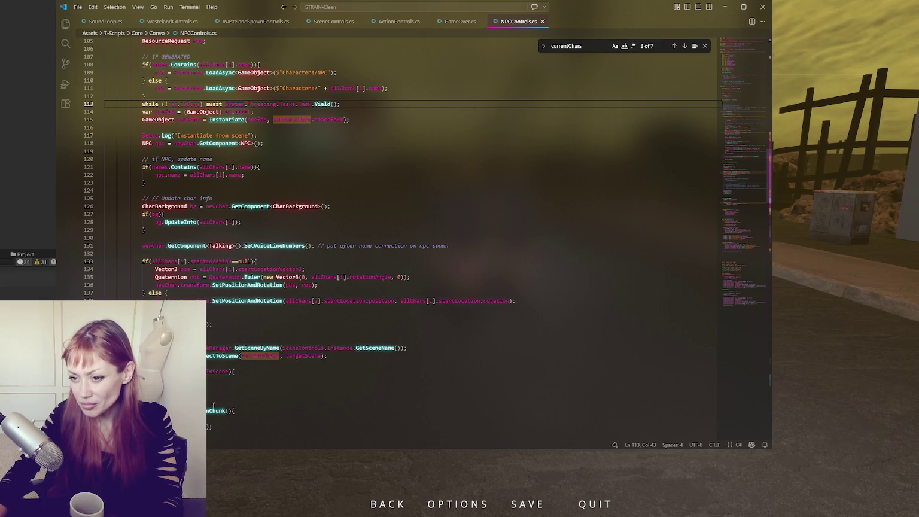
scroll(338, 177, "up", 5)
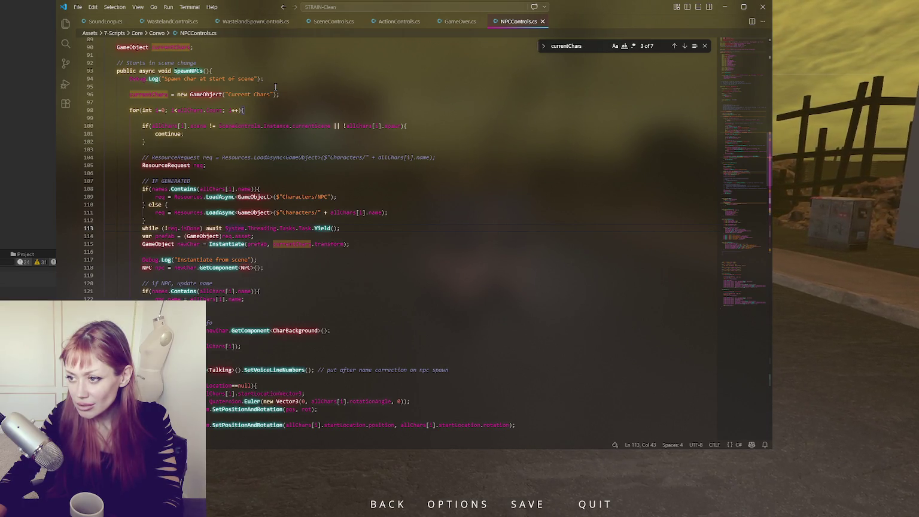
scroll(276, 87, "down", 3)
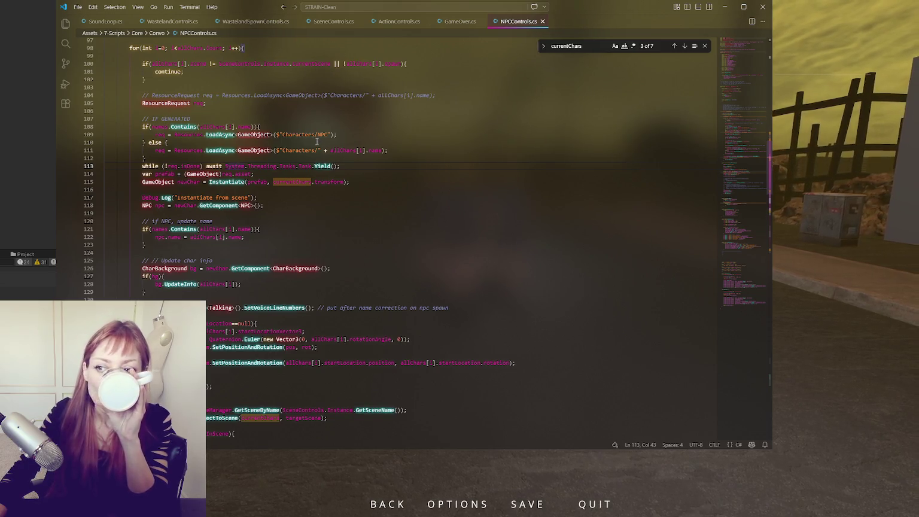
Comment out the NPC prefab load line, add yield break; below it, and save.
left_click(376, 135)
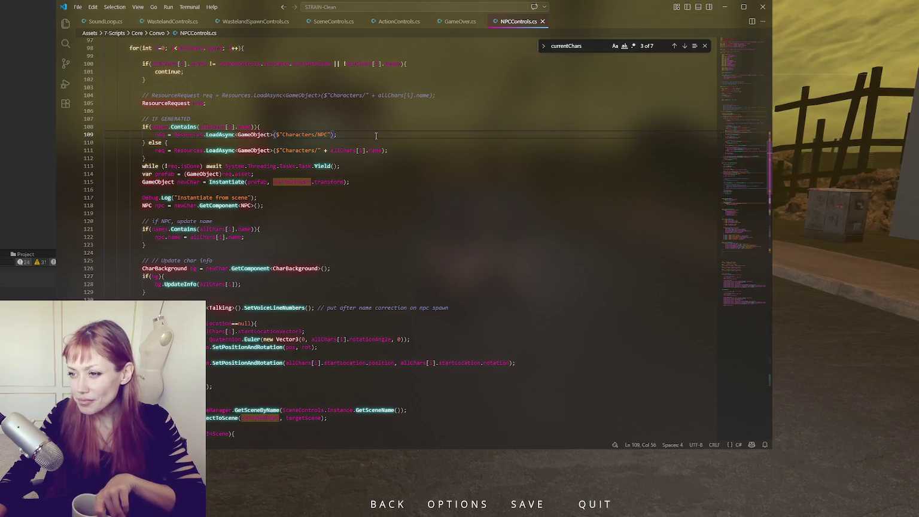
key("ctrl+slash")
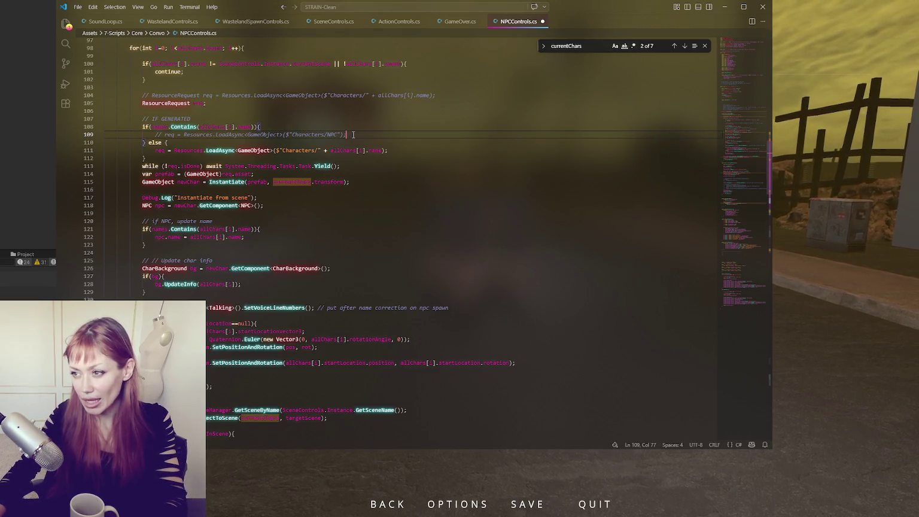
key("Return")
scroll(353, 135, "up", 3)
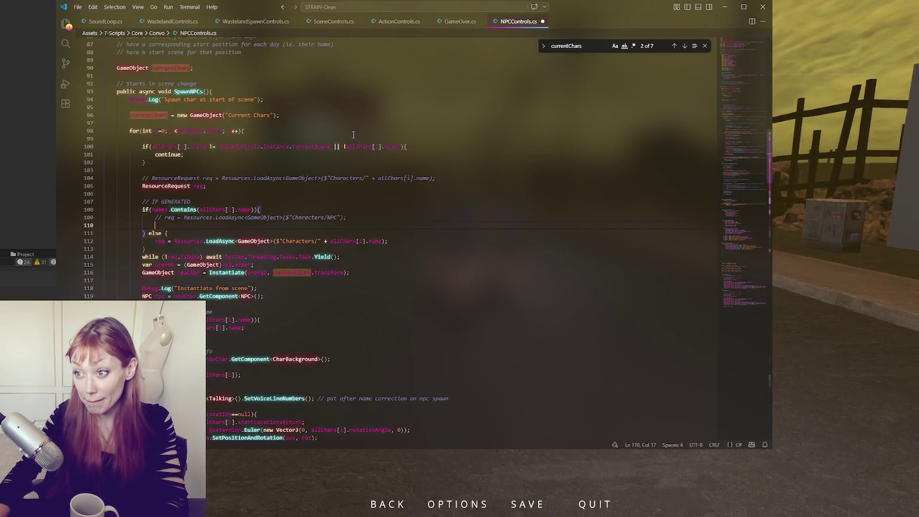
type("yield break;")
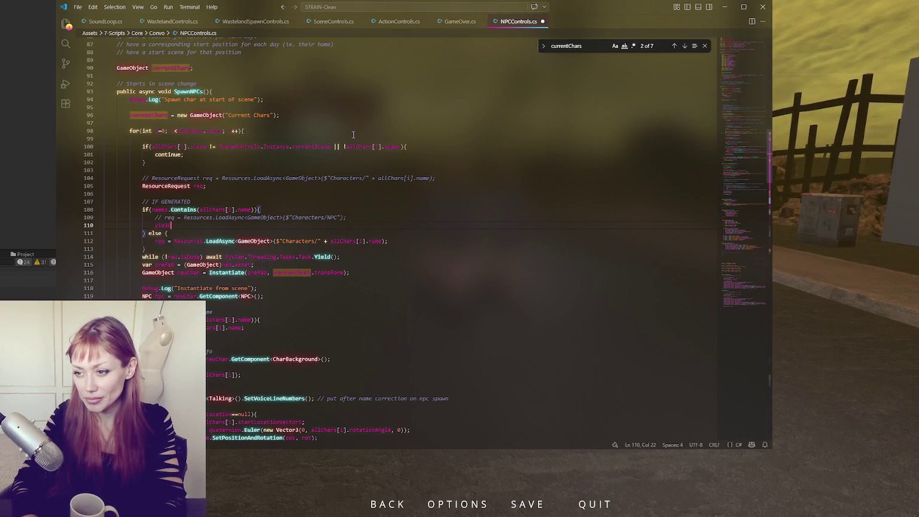
key("ctrl+s")
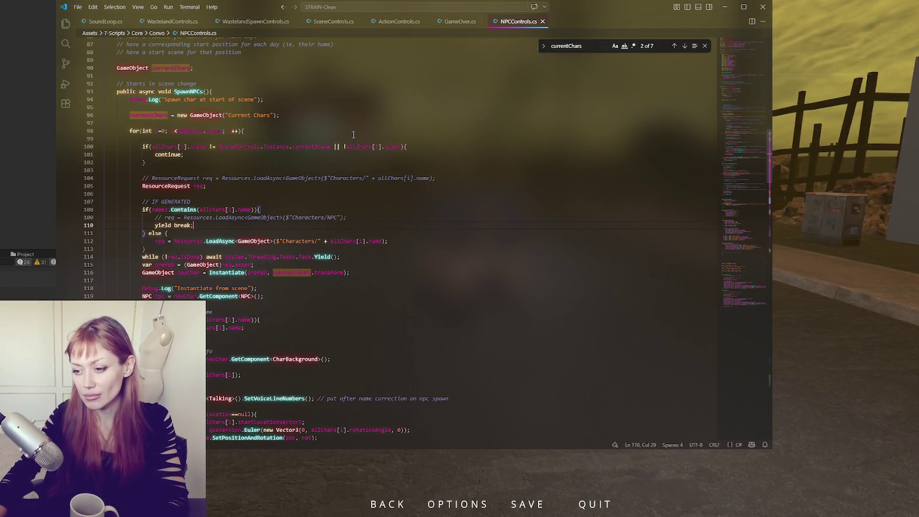
left_click(231, 209)
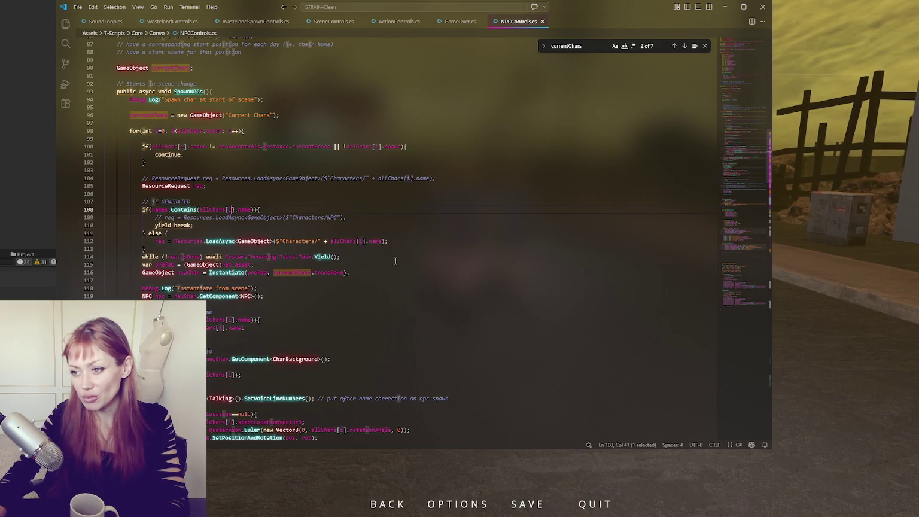
scroll(231, 209, "down", 5)
key("alt+Tab")
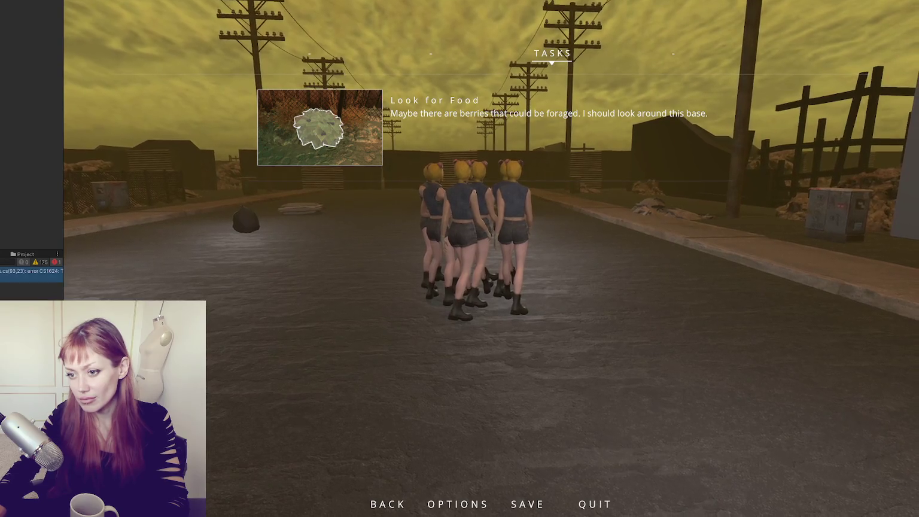
Select the CS1624 error in the Console and exit play mode.
left_click(30, 271)
key("ctrl+p")
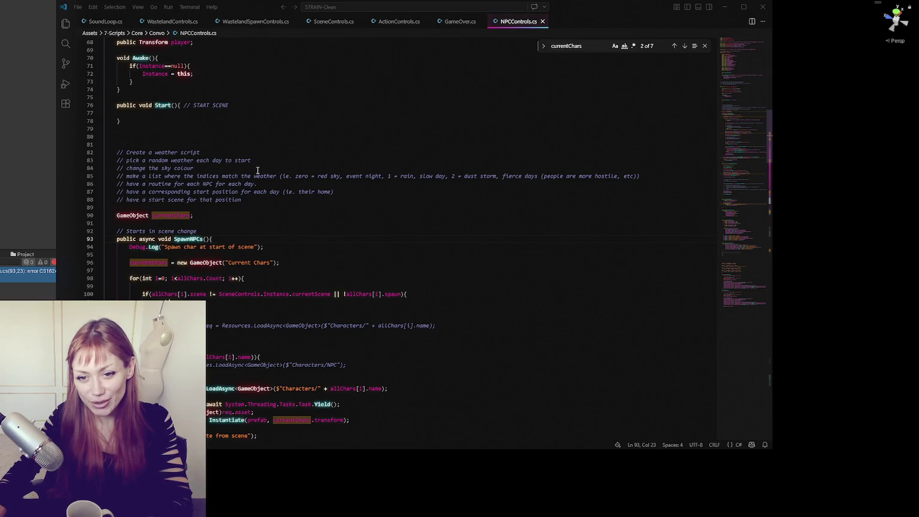
Delete the weather to-do comment block on lines 80–88 above SpawnNPCs.
left_click(245, 216)
left_click_drag(245, 200, 301, 137)
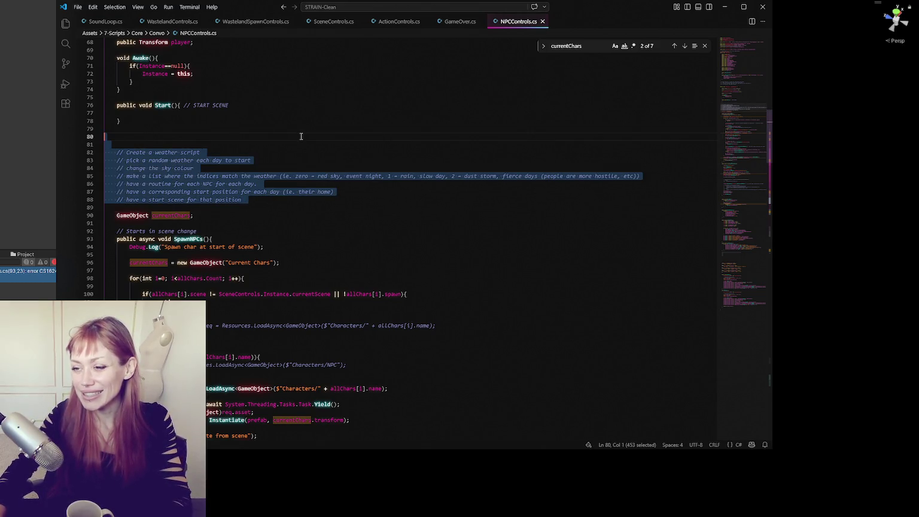
key("BackSpace")
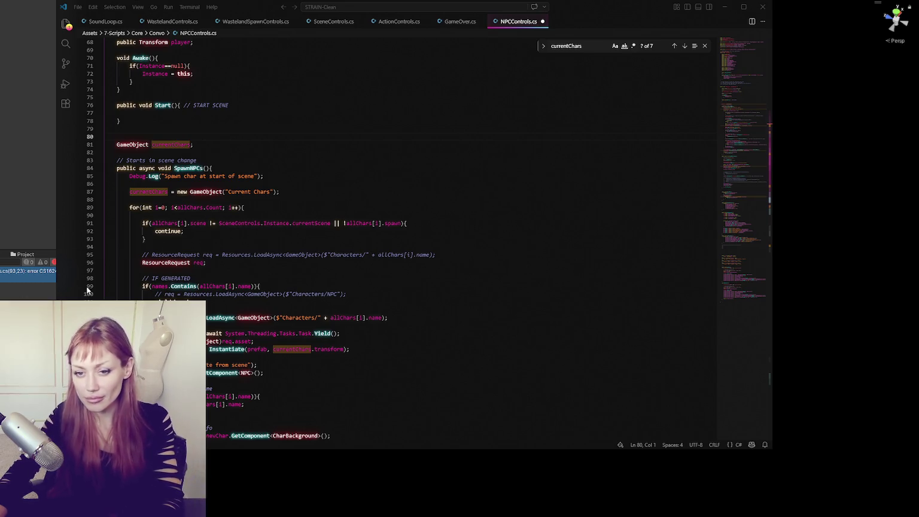
Review the edited SpawnNPCs code around the currentChars declaration.
left_click(278, 234)
scroll(327, 208, "down", 2)
left_click(327, 209)
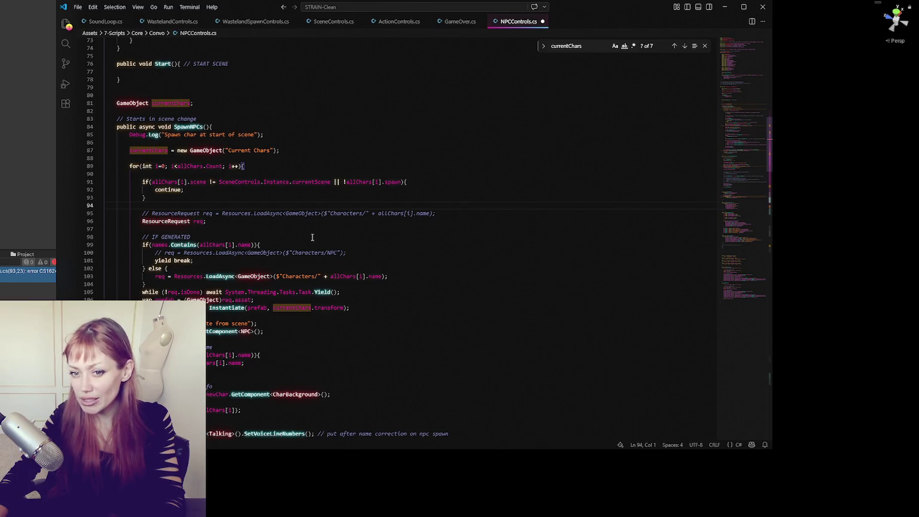
scroll(319, 223, "down", 10)
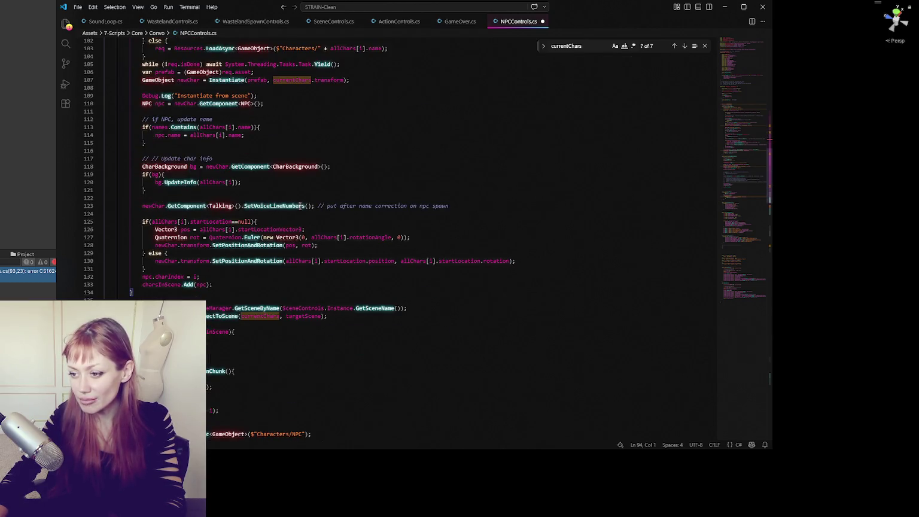
scroll(301, 206, "up", 10)
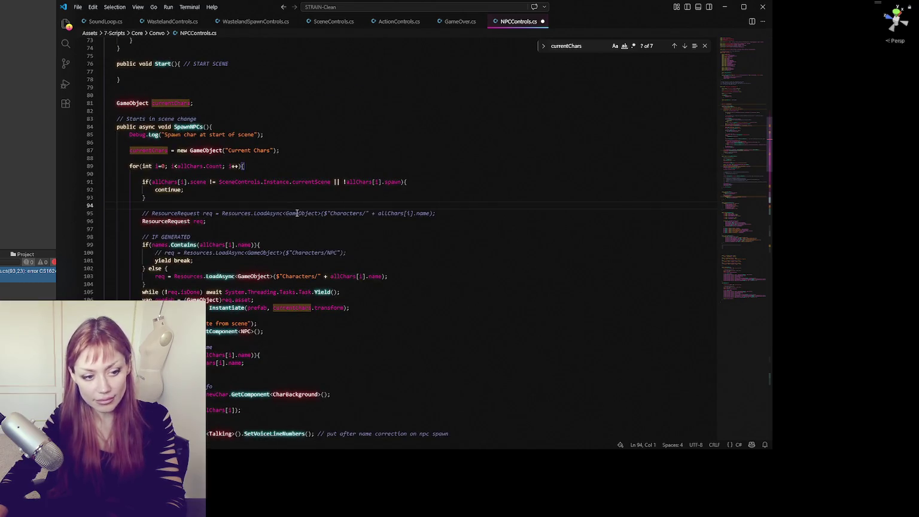
scroll(297, 213, "up", 3)
left_click(297, 210)
left_click(267, 188)
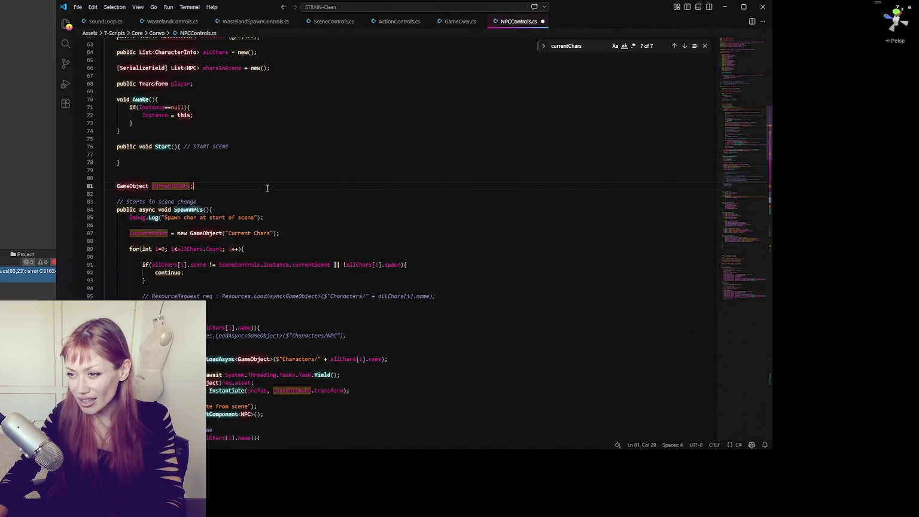
scroll(267, 188, "down", 3)
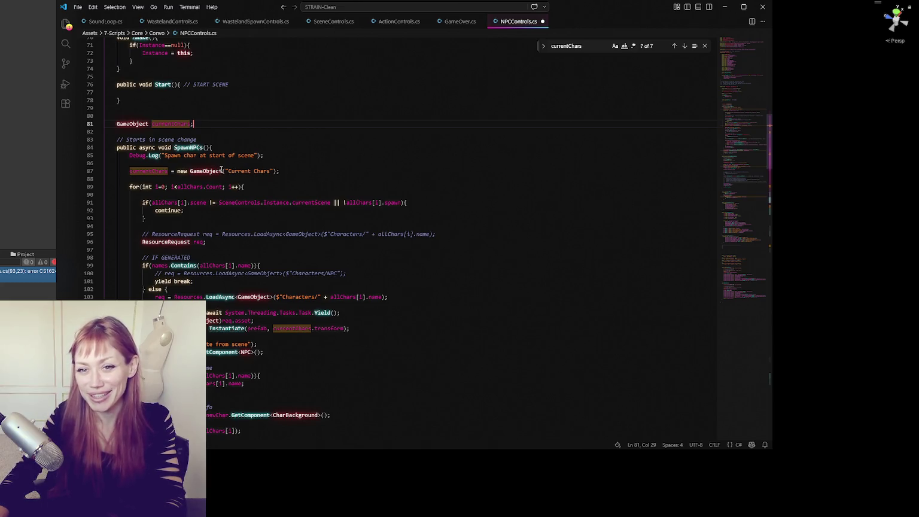
Scroll down through the foreach loop to the SpawnNPCsInChunk method header.
key("Down")
key("Down")
key("Down")
scroll(323, 153, "down", 6)
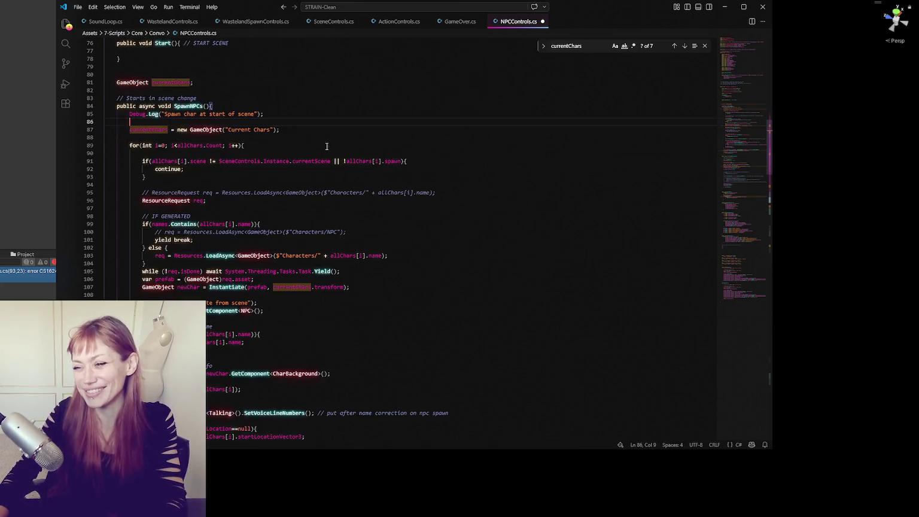
scroll(322, 150, "down", 5)
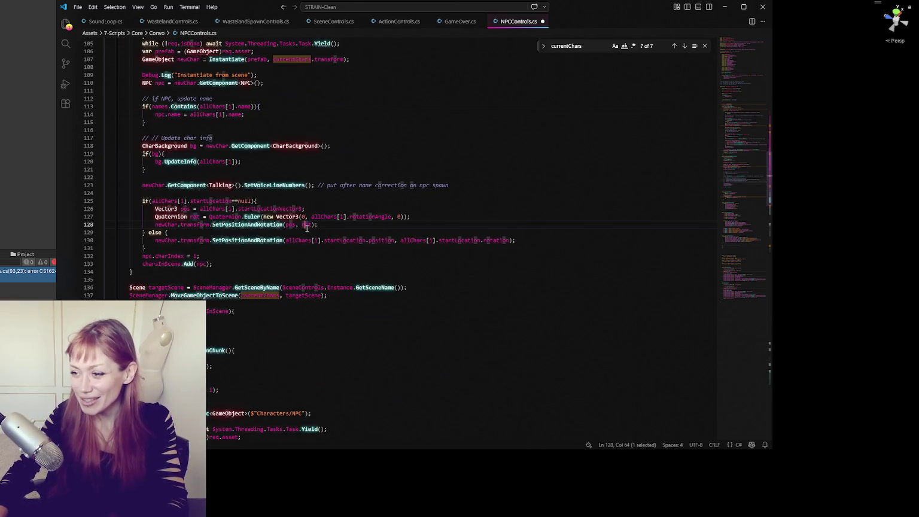
left_click(362, 272)
left_click(352, 311)
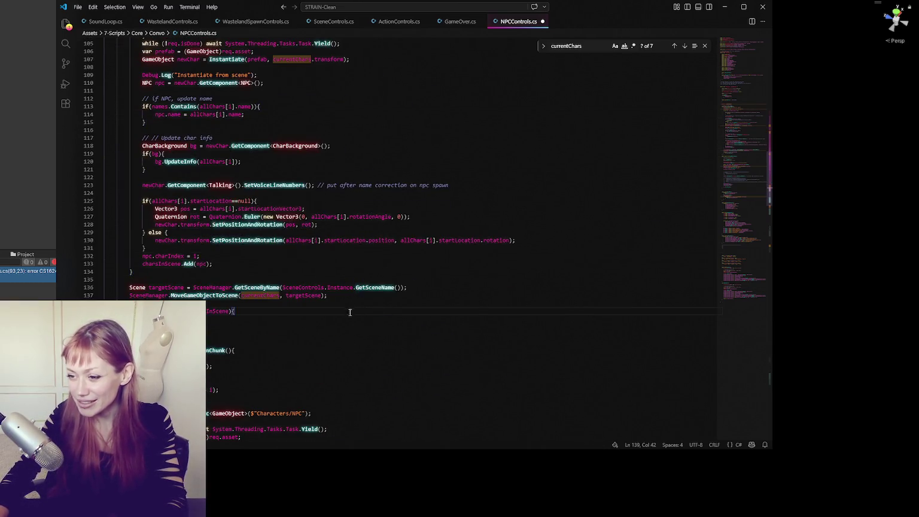
scroll(350, 308, "down", 4)
left_click(367, 295)
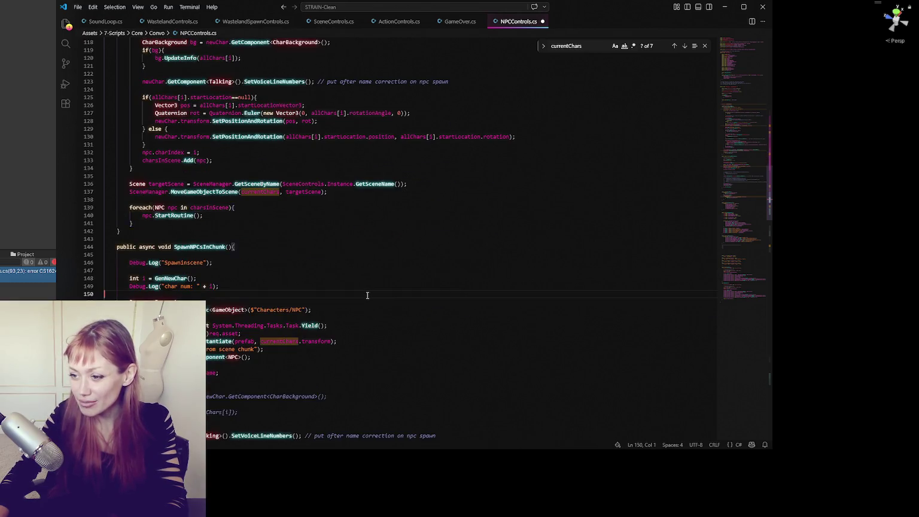
scroll(367, 295, "down", 9)
left_click(360, 317)
left_click(360, 324)
scroll(353, 307, "up", 5)
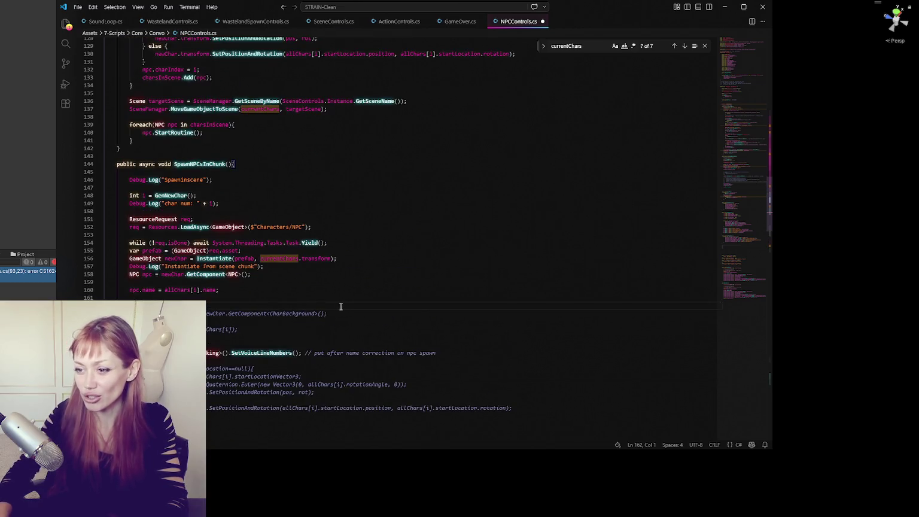
scroll(359, 287, "up", 2)
left_click(288, 203)
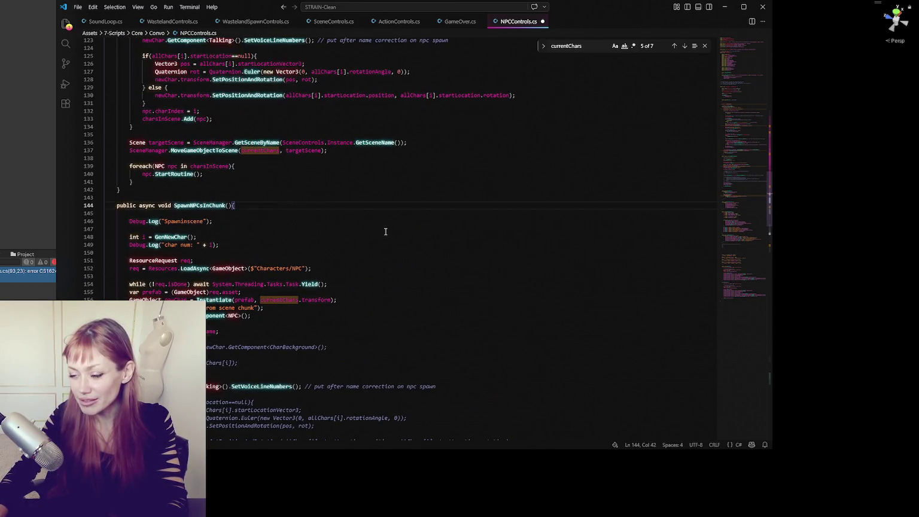
scroll(386, 231, "down", 5)
scroll(383, 227, "up", 5)
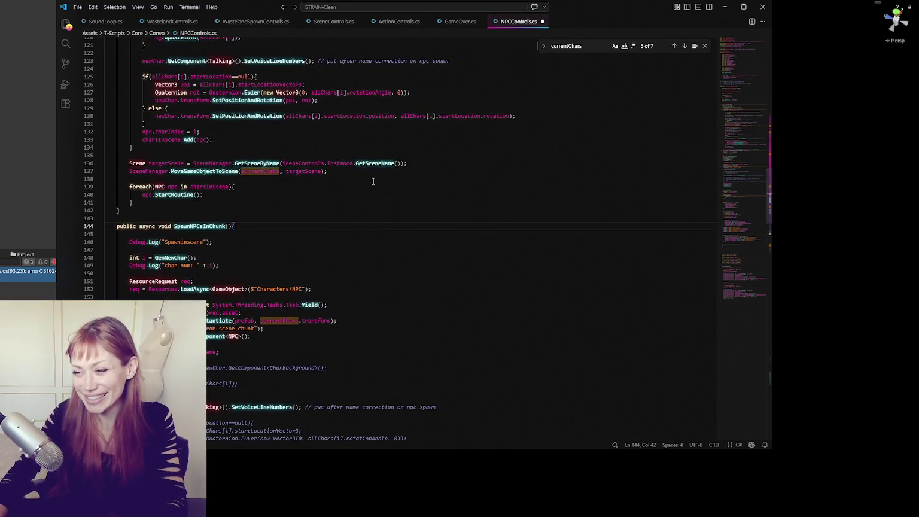
Uncomment the Characters/NPC load on lines 100–101 and save so Unity recompiles.
scroll(373, 182, "up", 10)
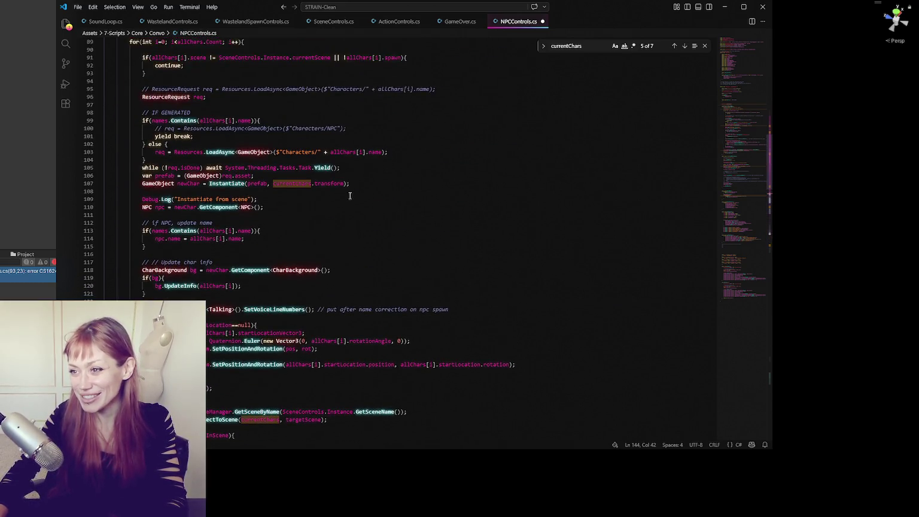
scroll(350, 196, "up", 3)
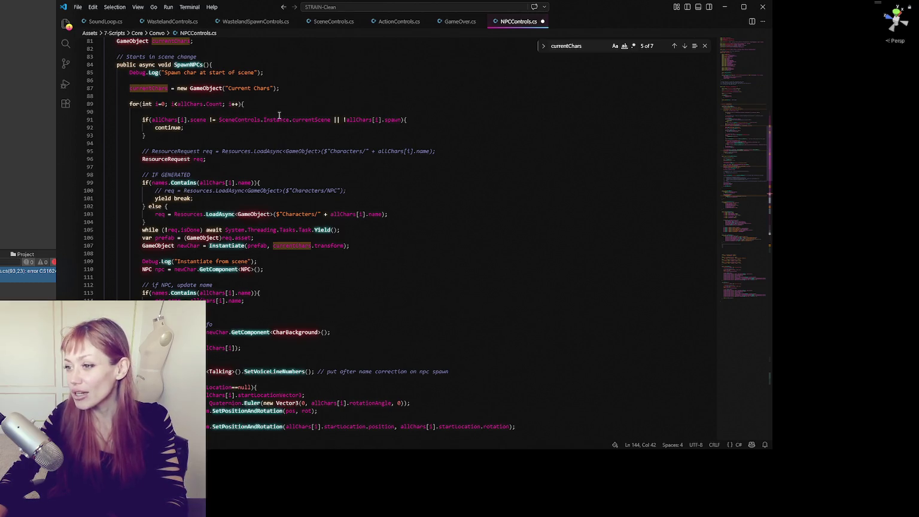
left_click(257, 106)
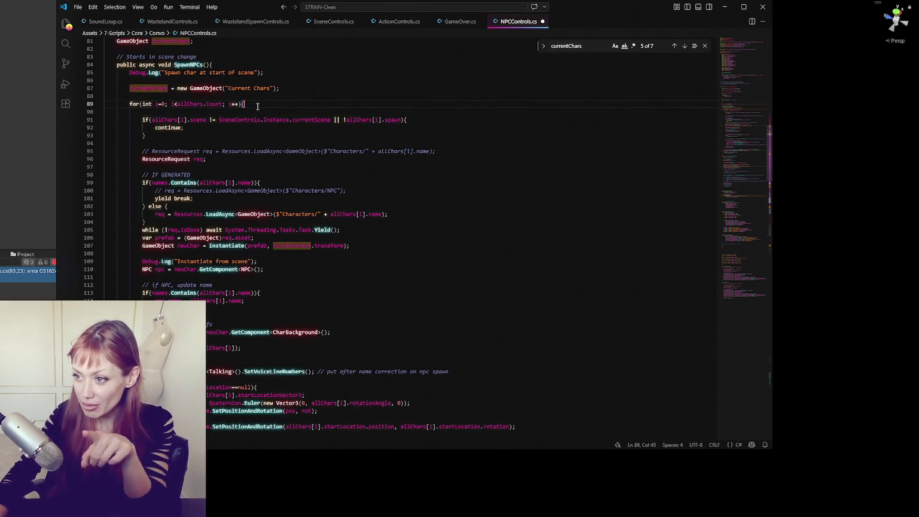
left_click(228, 200)
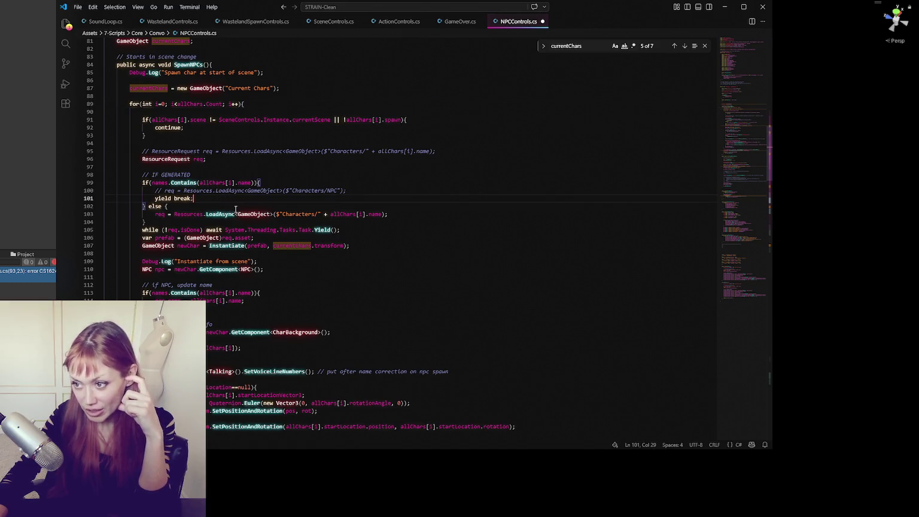
double_click(28, 270)
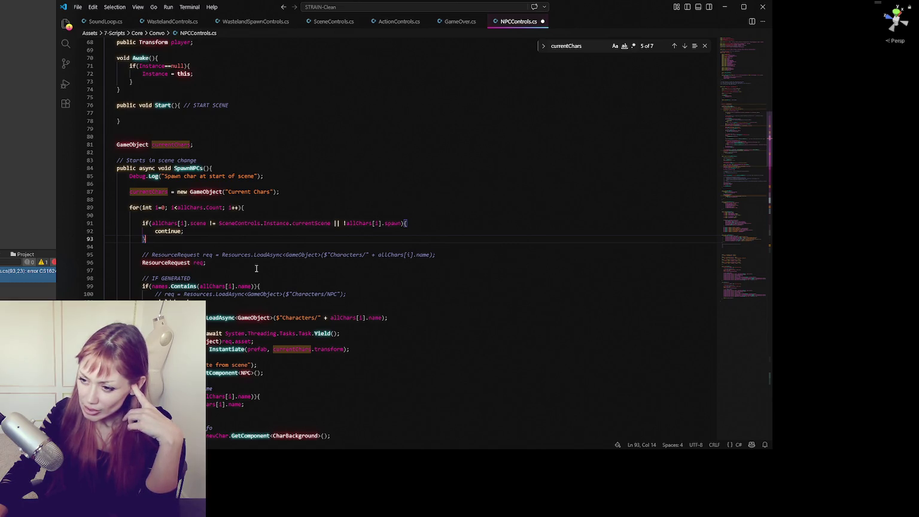
left_click_drag(265, 294, 273, 303)
key("ctrl+slash")
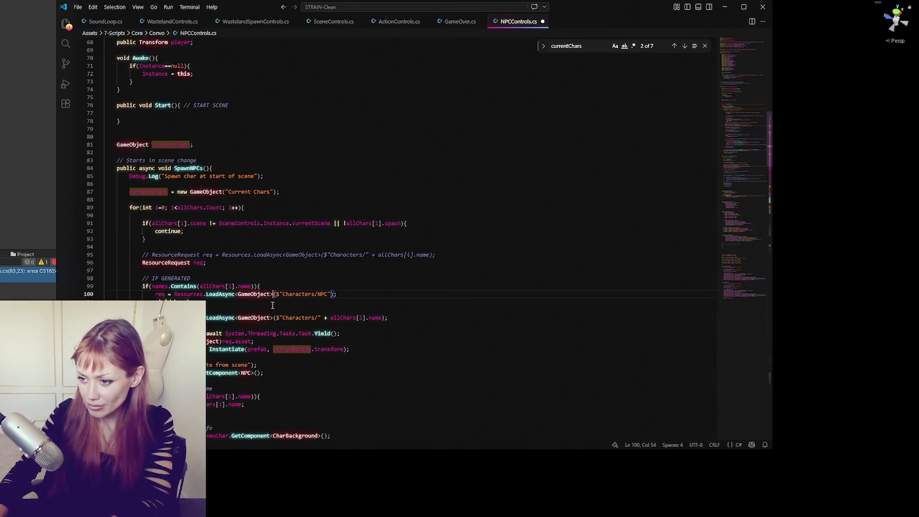
key("ctrl+s")
key("alt+Tab")
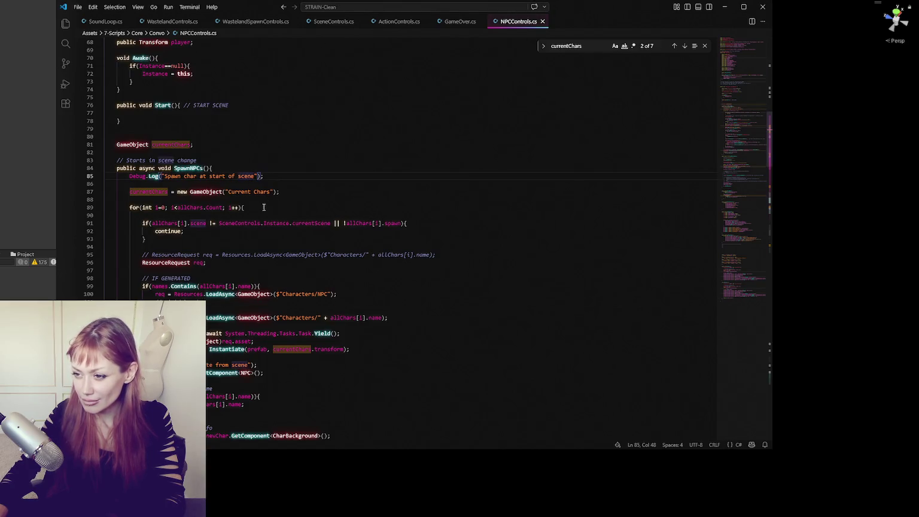
left_click(228, 250)
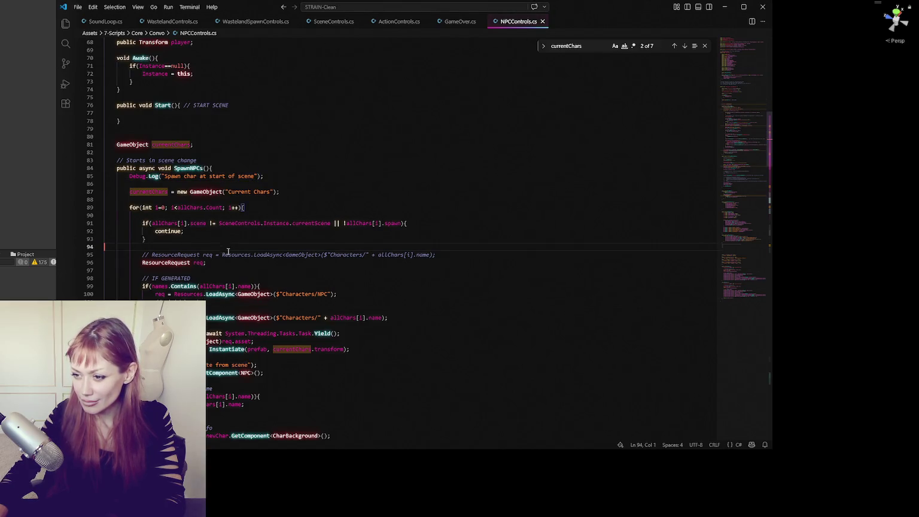
Comment out the IF GENERATED if/else block on lines 98–104.
left_click_drag(269, 286, 280, 279)
key("ctrl+c")
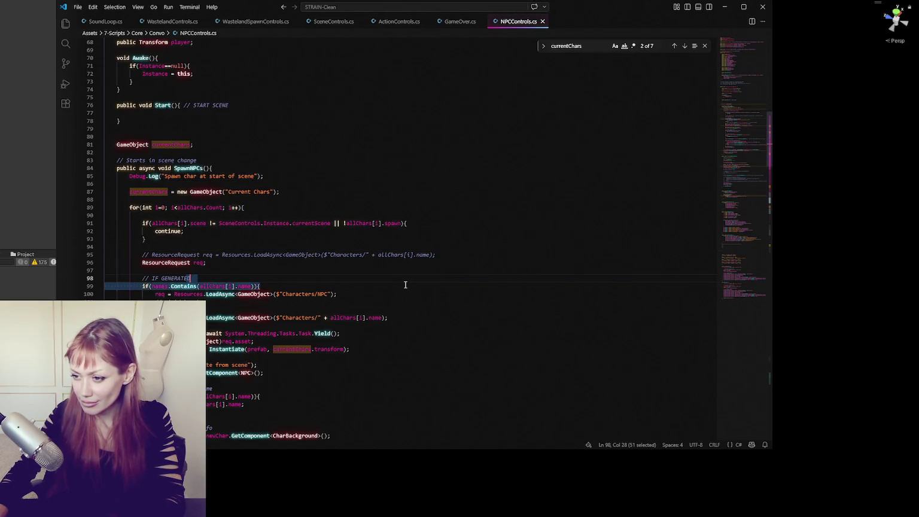
left_click(344, 286)
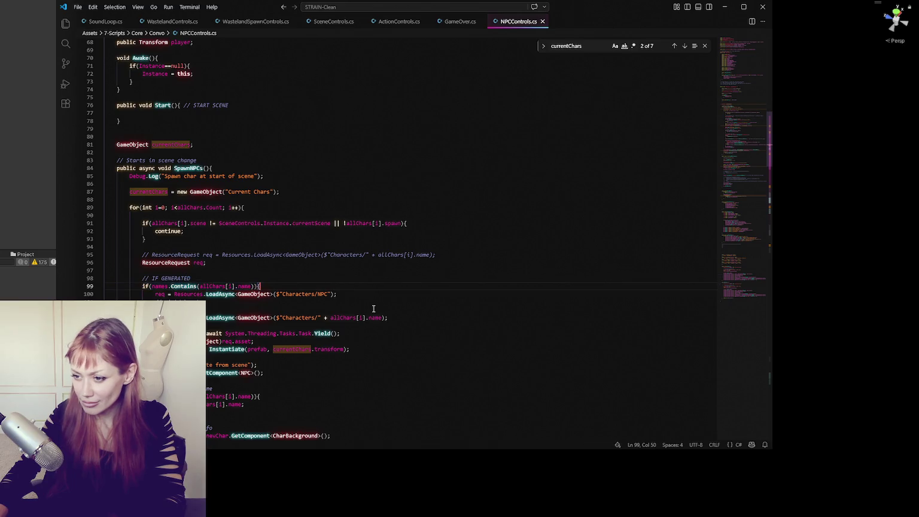
left_click(267, 318, "shift")
key("ctrl+slash")
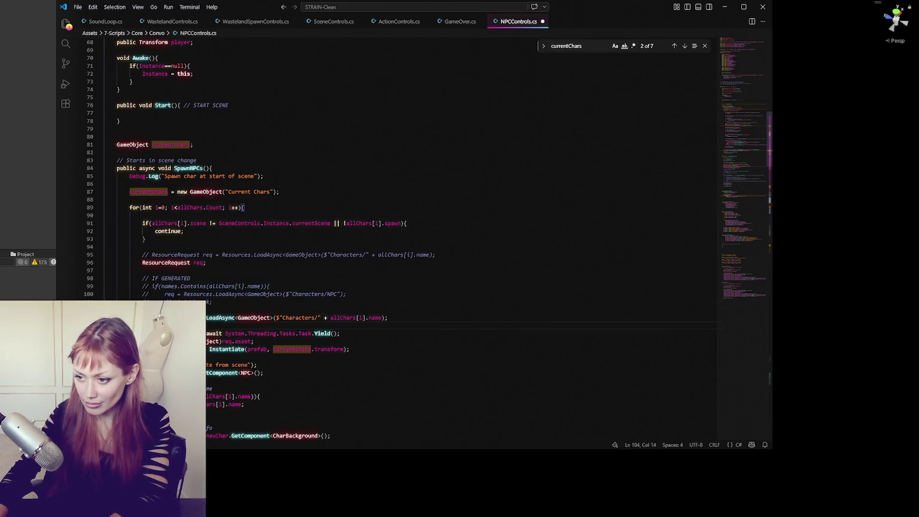
Check the code below in SpawnNPCs, undoing a stray edit on the Instantiate log line.
scroll(267, 318, "down", 1)
scroll(328, 306, "down", 2)
left_click(328, 304)
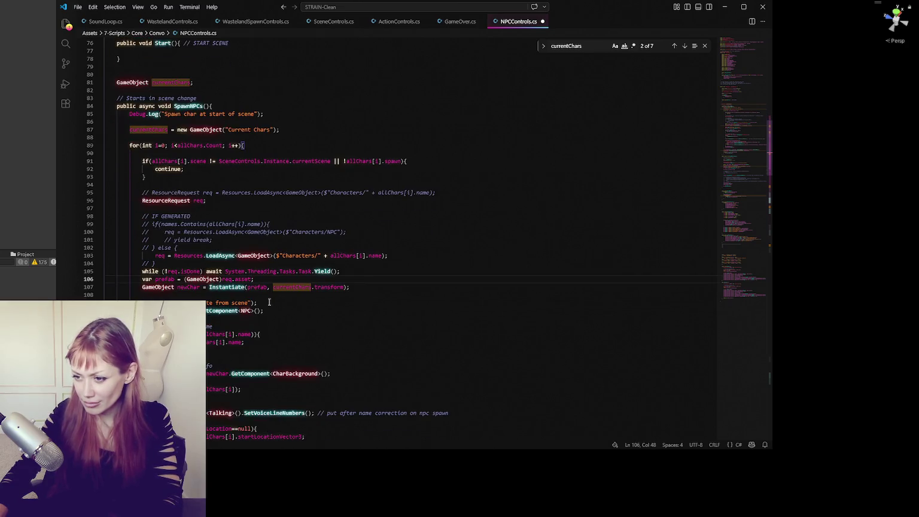
type("tia")
key("ctrl+z")
scroll(267, 301, "down", 2)
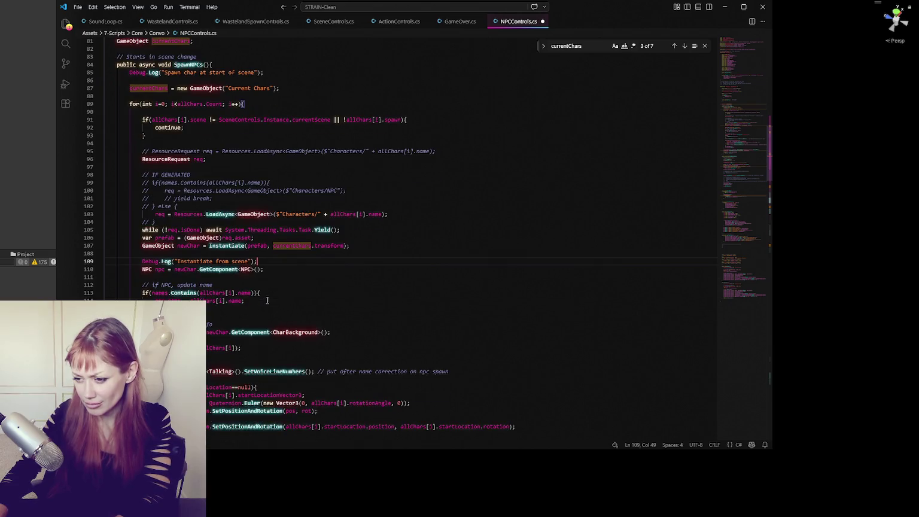
scroll(267, 299, "down", 2)
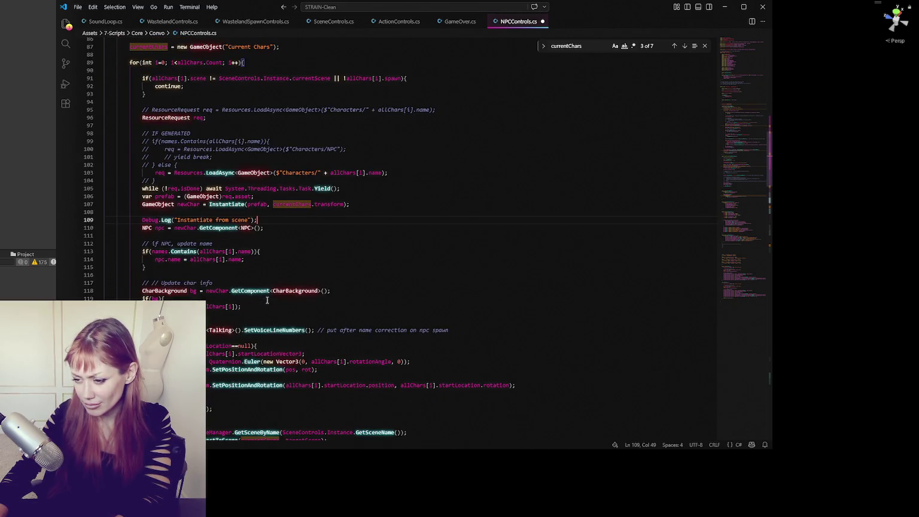
scroll(267, 301, "up", 8)
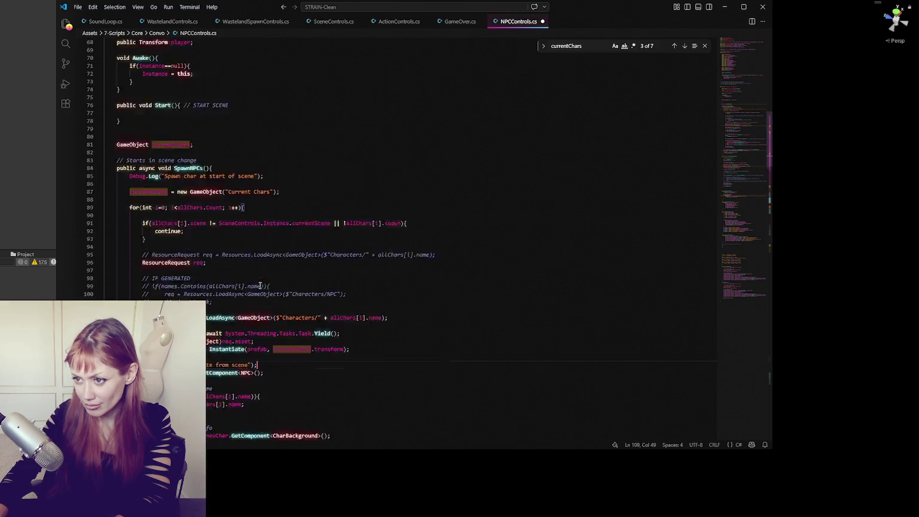
left_click(246, 210)
left_click(267, 248)
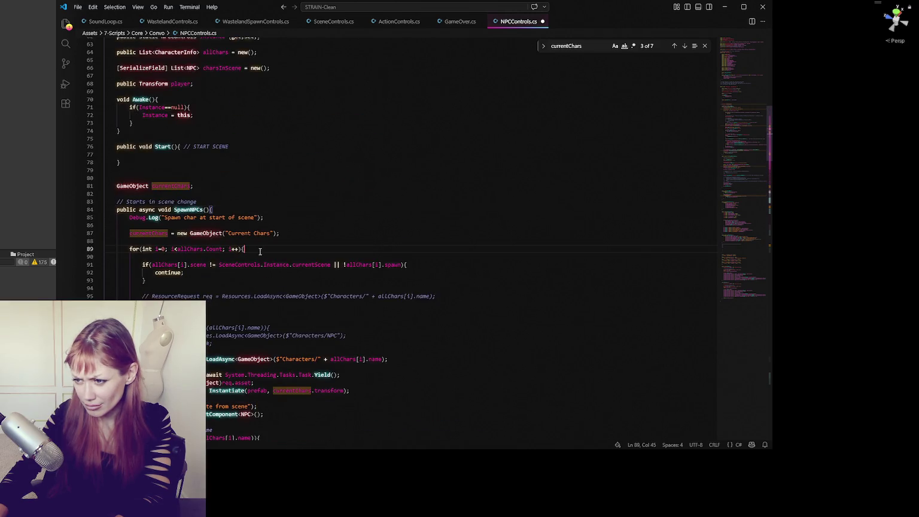
Append || names.Contains(allChars[i].name) to the !allChars[i].spawn skip condition.
key("Return")
key("Return")
type("if")
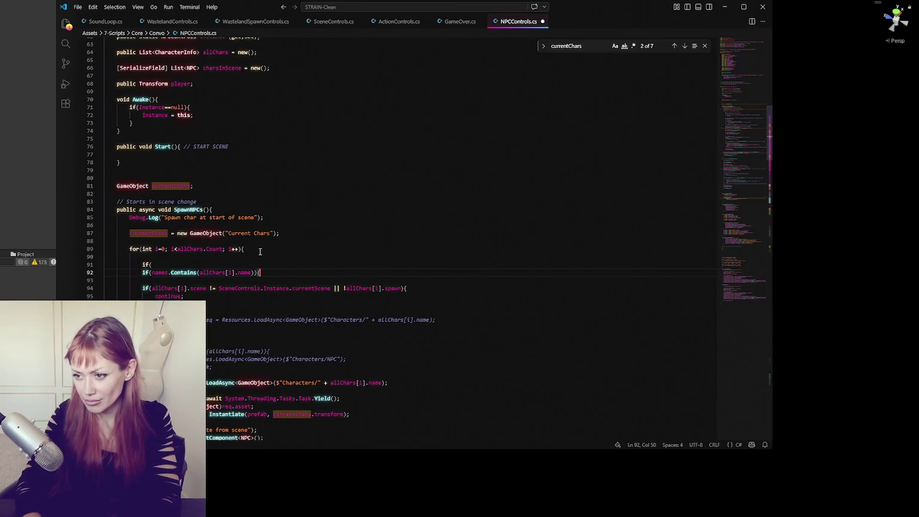
key("ctrl+z")
key("ctrl+z")
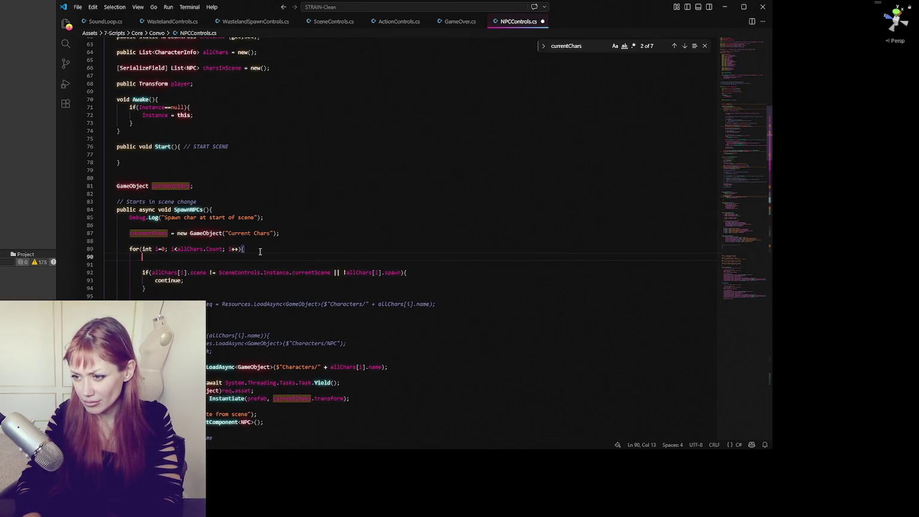
key("Return")
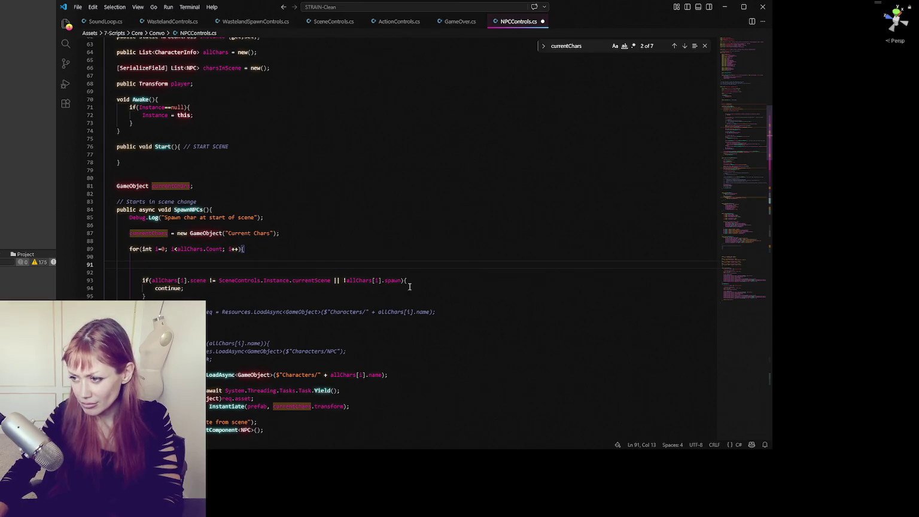
key("ctrl+v")
left_click_drag(152, 272, 252, 272)
key("ctrl+c")
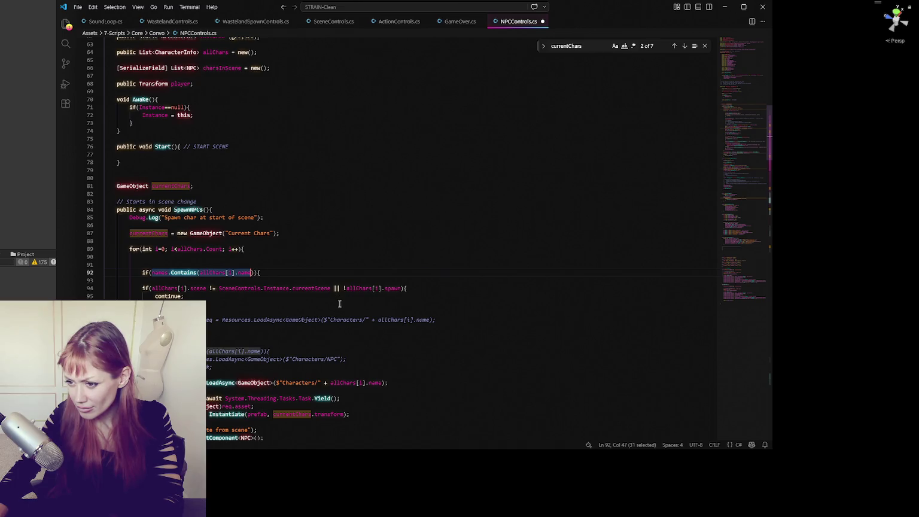
key("BackSpace")
left_click(401, 288)
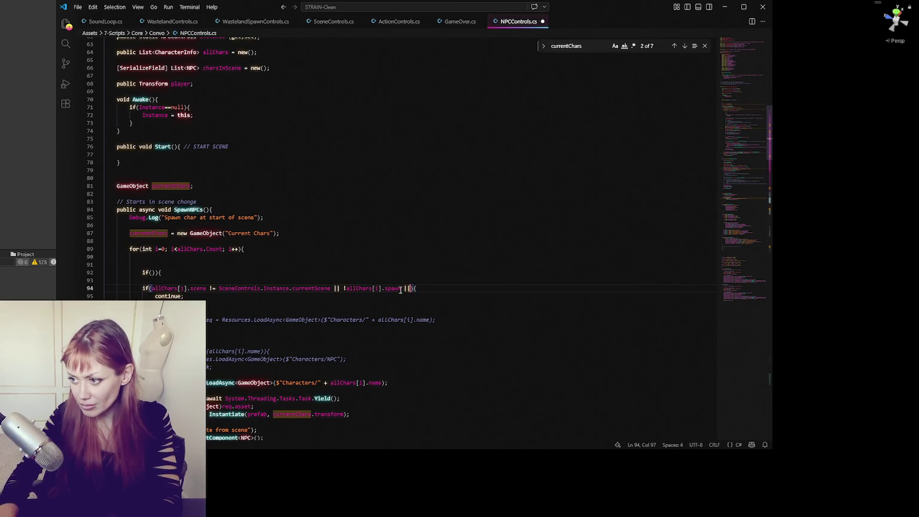
type("||")
key("ctrl+v")
Delete the leftover empty if line and save NPCControls.cs.
left_click(383, 272)
key("shift+Up")
key("BackSpace")
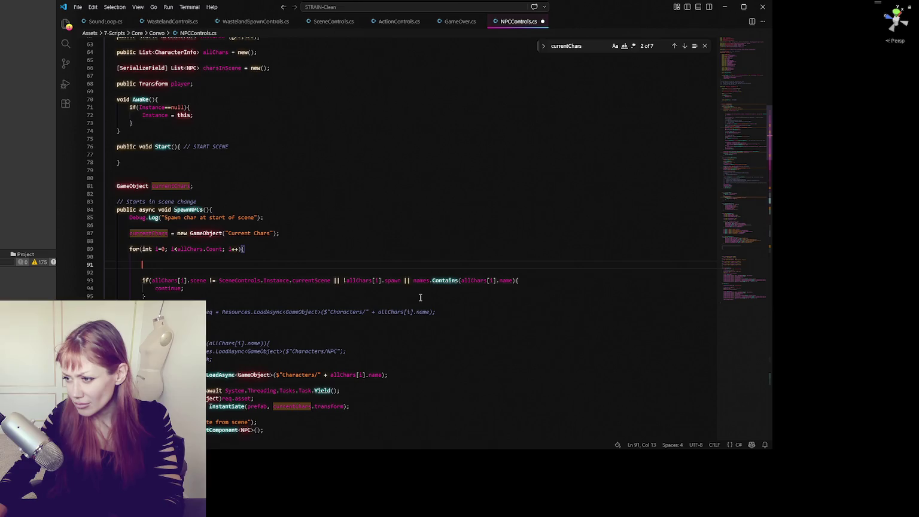
left_click(517, 280)
key("ctrl+s")
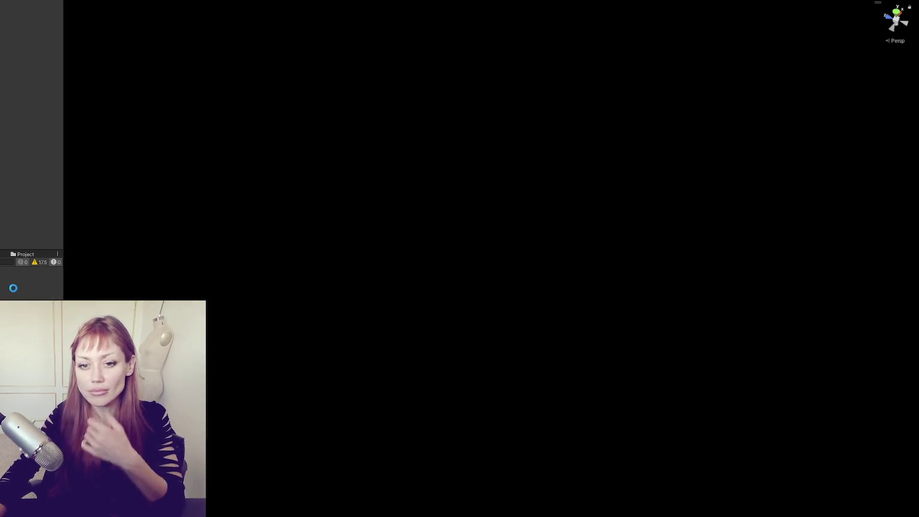
key("alt+Tab")
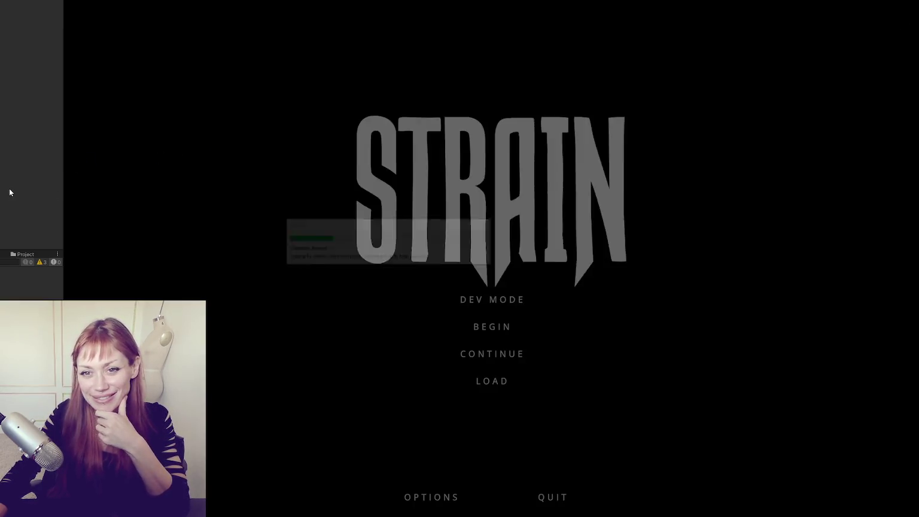
left_click(483, 302)
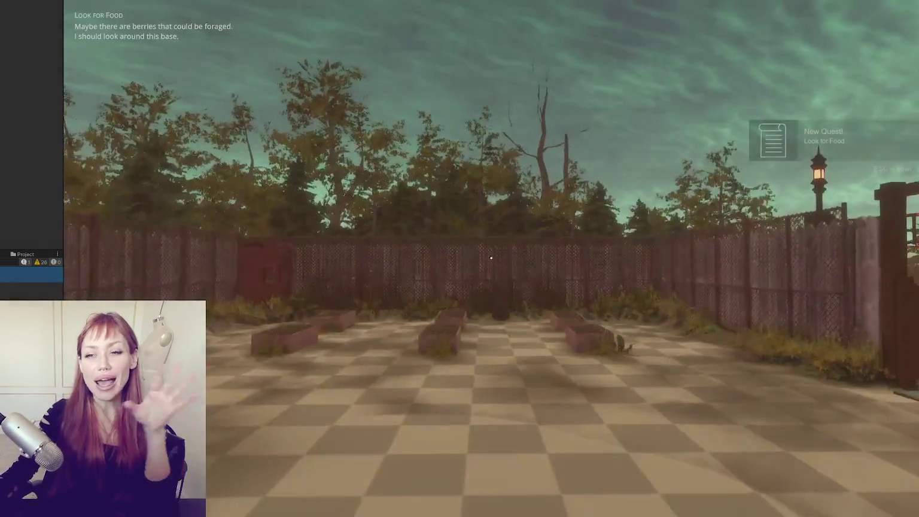
key("w")
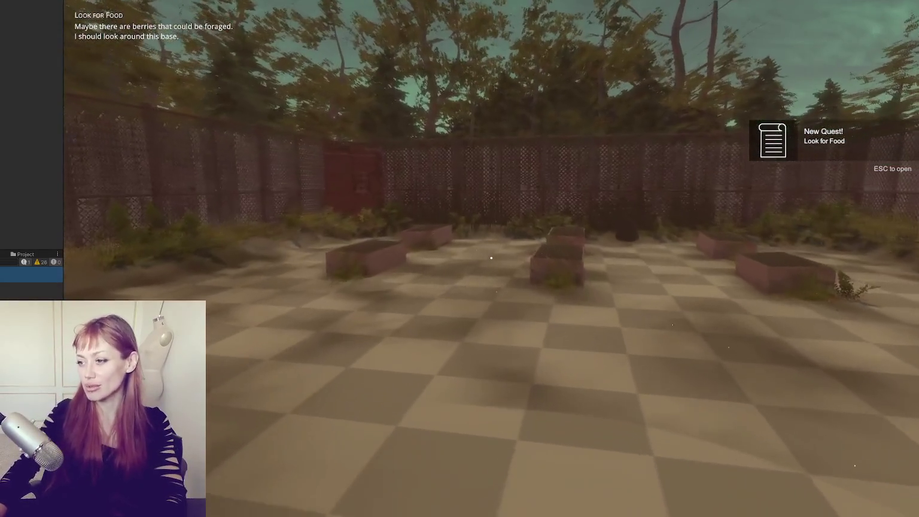
key("w")
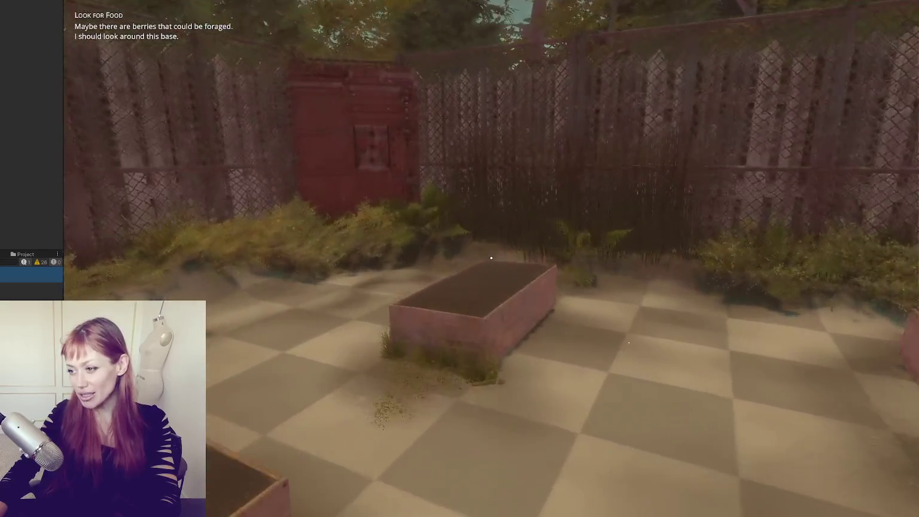
key("w")
key("e")
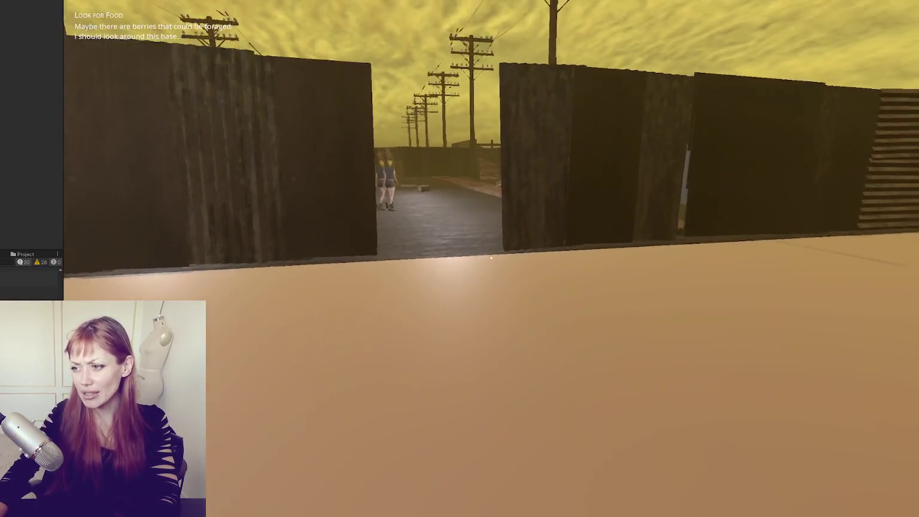
key("w")
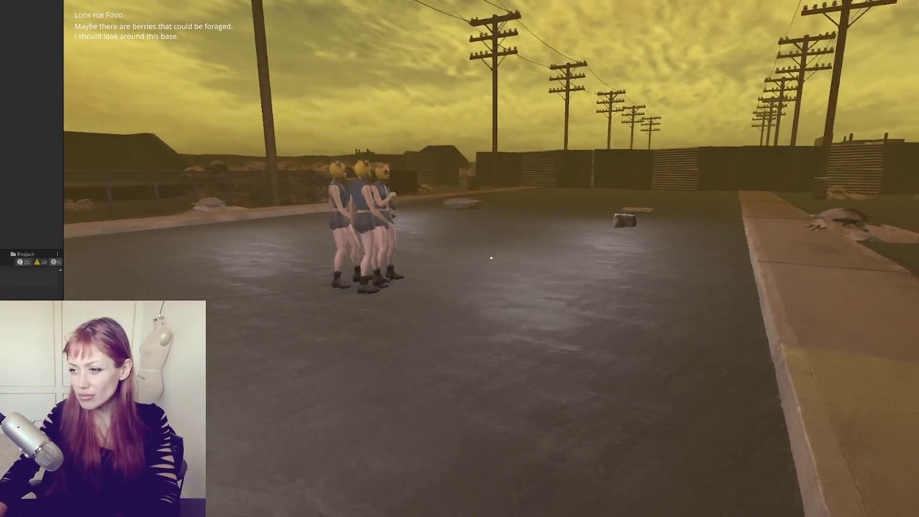
key("Escape")
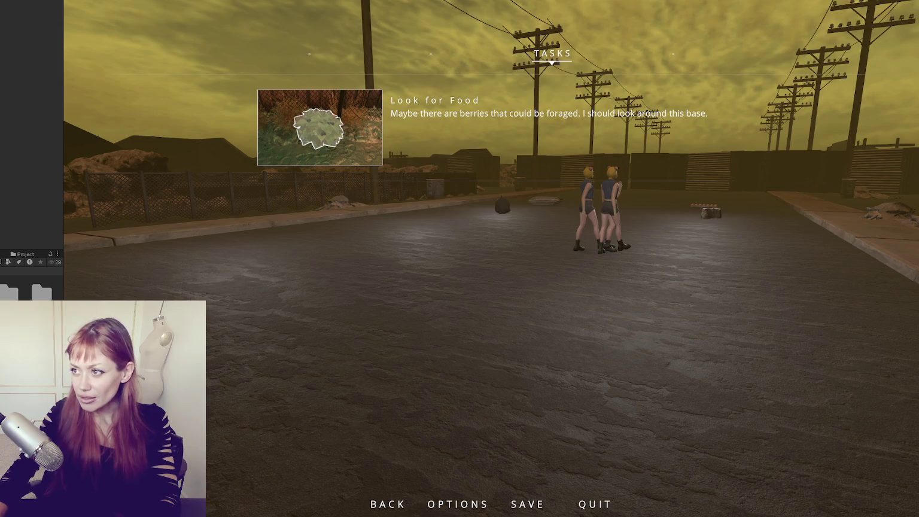
key("ctrl+p")
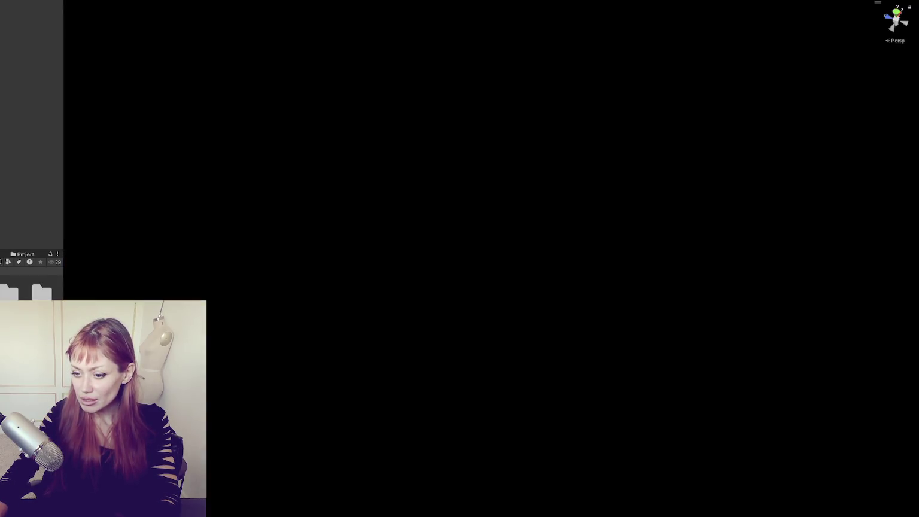
key("alt+Tab")
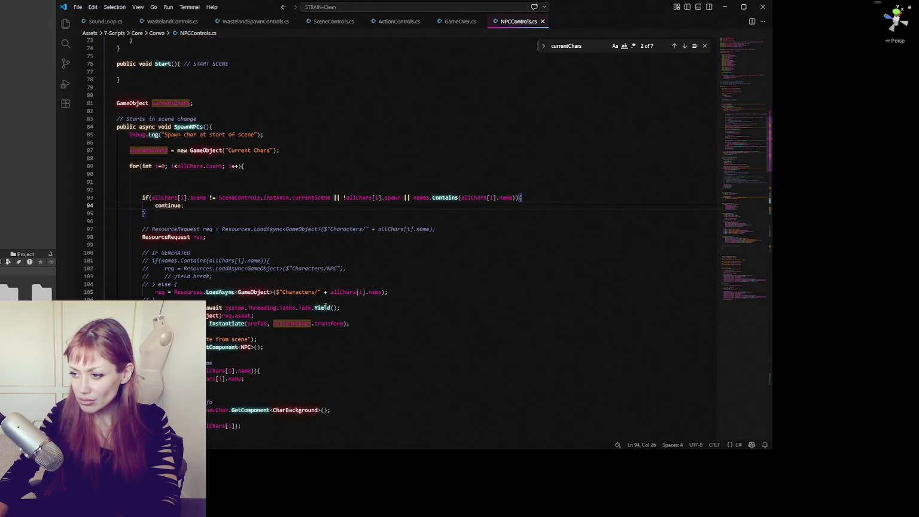
Replace 'IF GENERATED' with a to-do skipping generated characters whose Location is the wastelands; save.
scroll(319, 309, "down", 5)
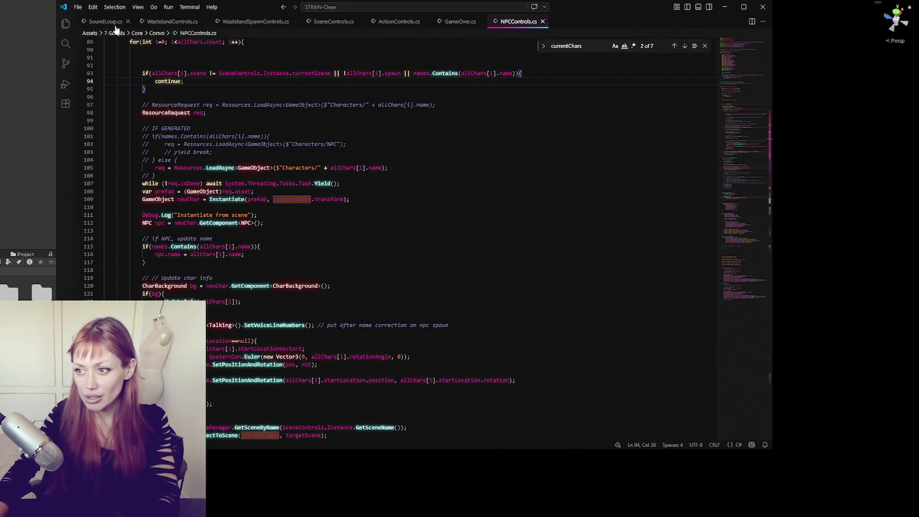
left_click(326, 125)
scroll(445, 123, "up", 3)
left_click(405, 169)
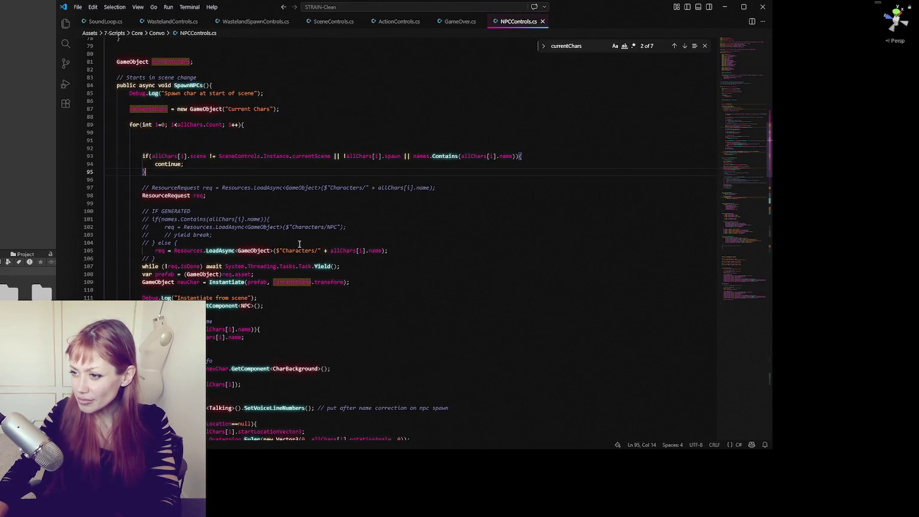
left_click(447, 211)
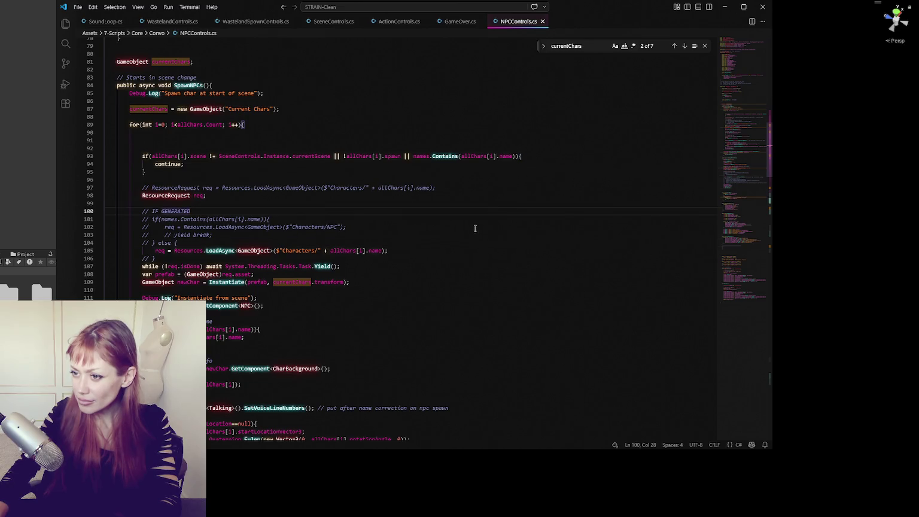
left_click(479, 198)
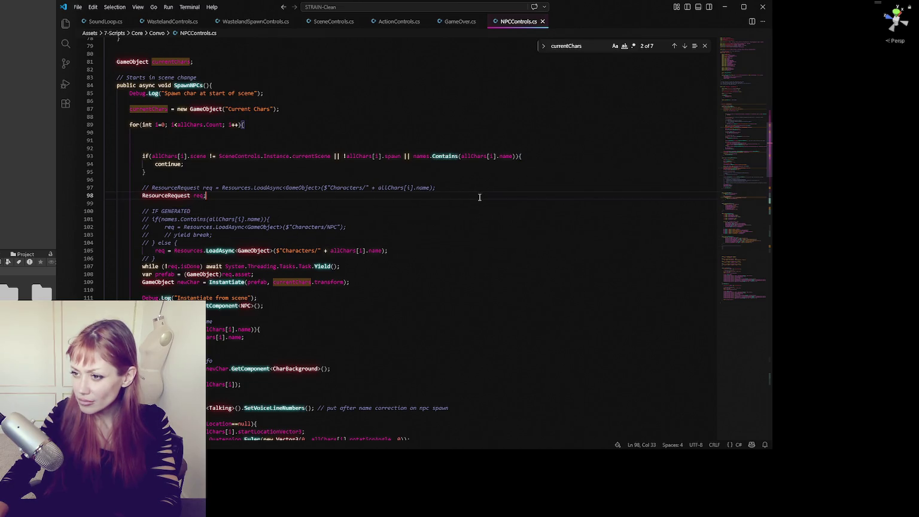
left_click(457, 212)
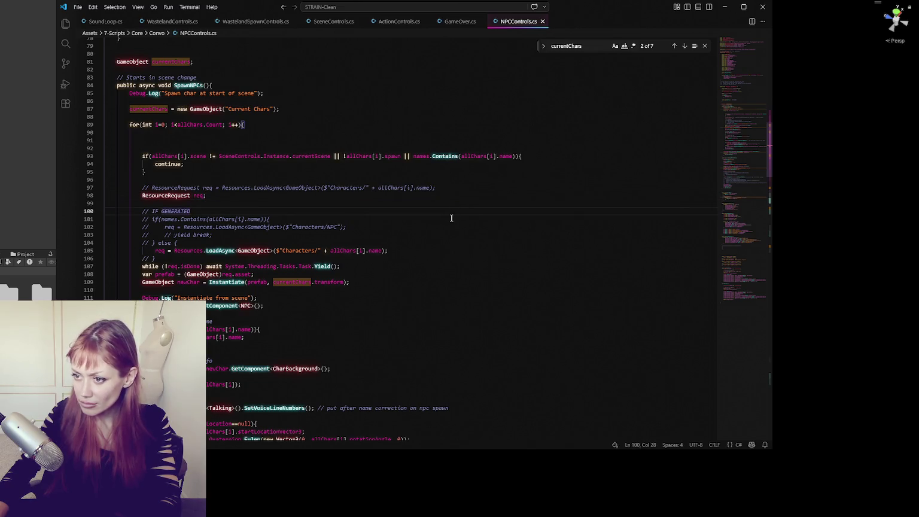
left_click(154, 211, "shift")
type("to ")
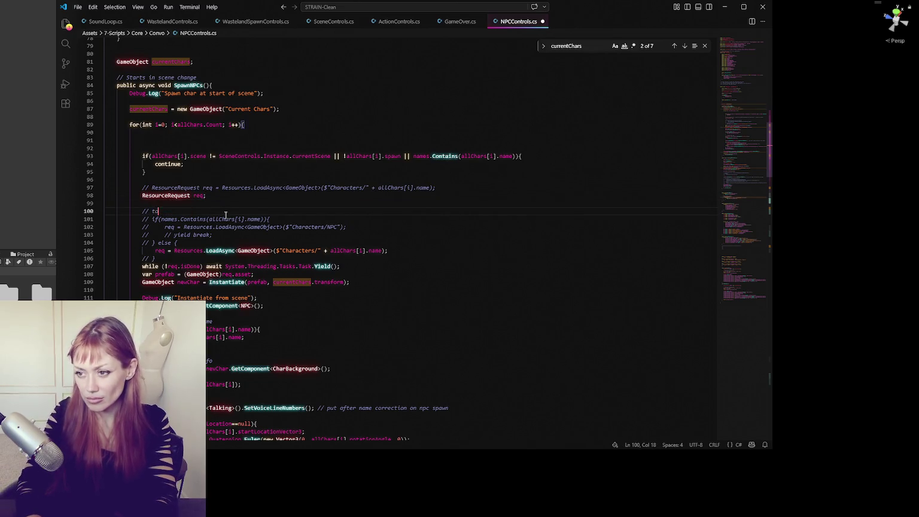
type(" spawn gen chars in,")
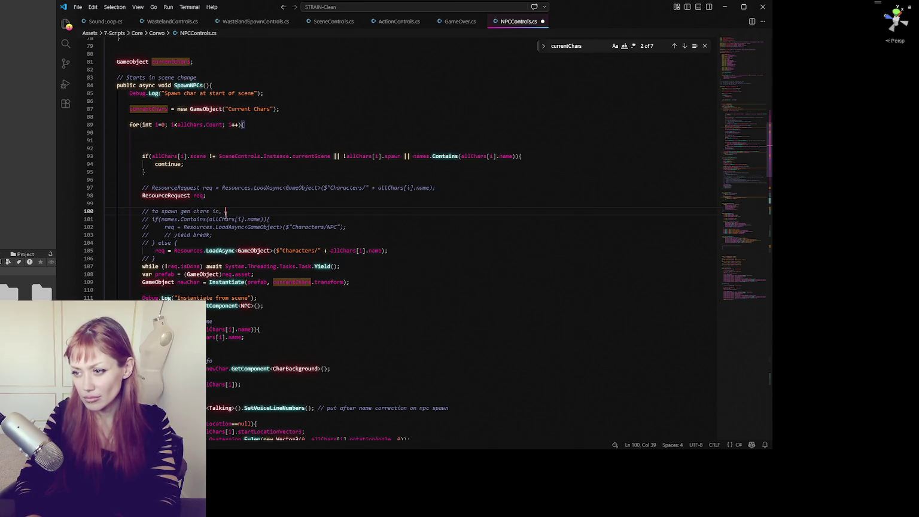
type("they don't spawn if their")
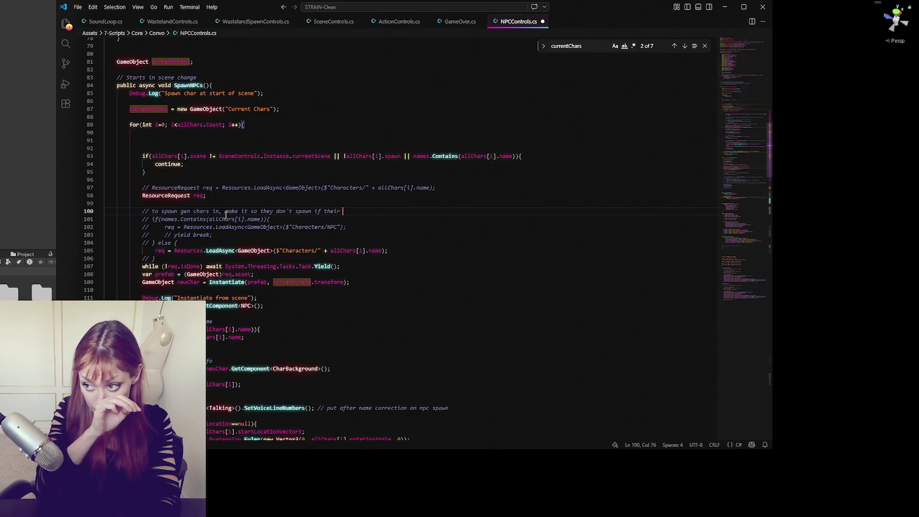
type("Location is the wastelands")
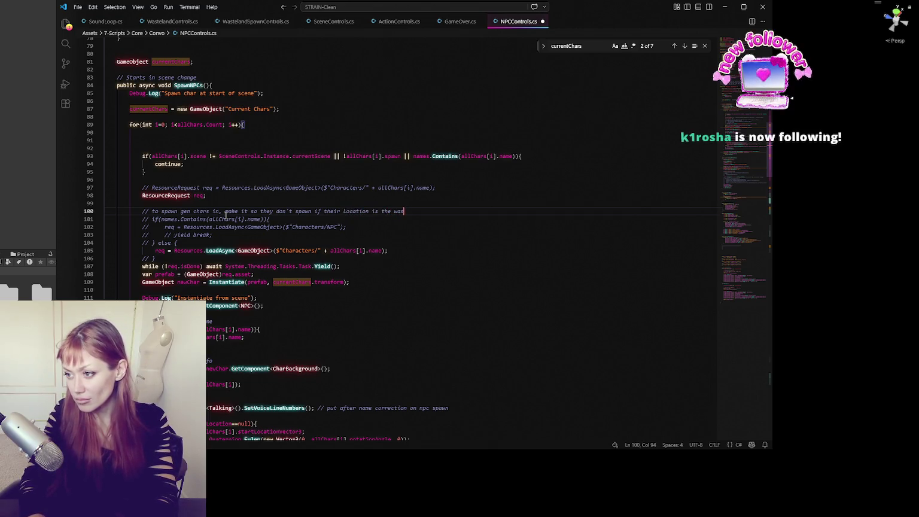
key("ctrl+s")
scroll(226, 214, "up", 5)
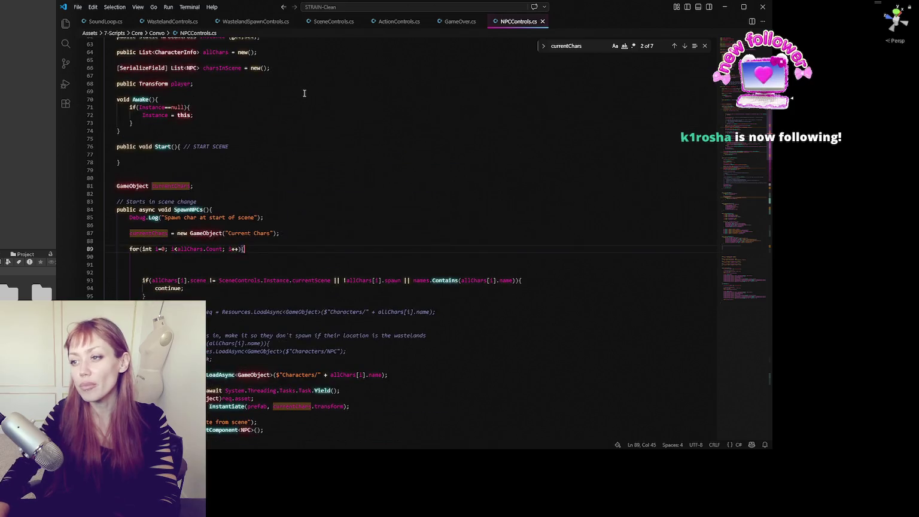
Strip the leftover scene-start, char num and chunk-instantiate Debug.Log lines from SpawnNPCsInChunk.
left_click_drag(263, 217, 212, 209)
key("ctrl+x")
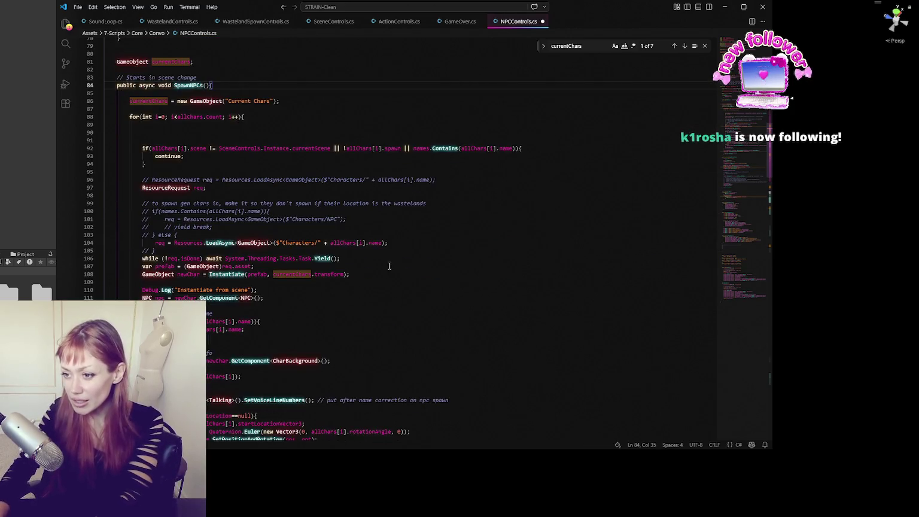
scroll(390, 265, "down", 9)
left_click(278, 199)
key("ctrl+v")
scroll(278, 204, "down", 13)
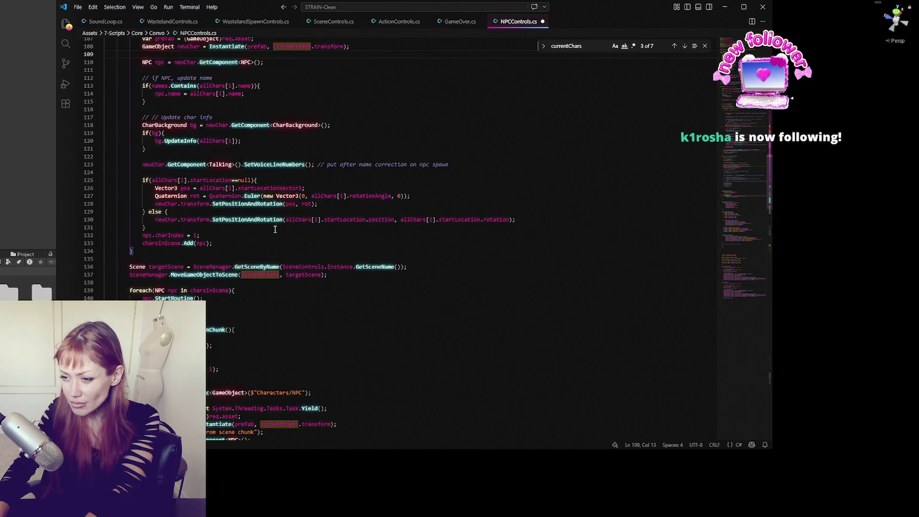
left_click_drag(239, 172, 242, 196)
key("ctrl+x")
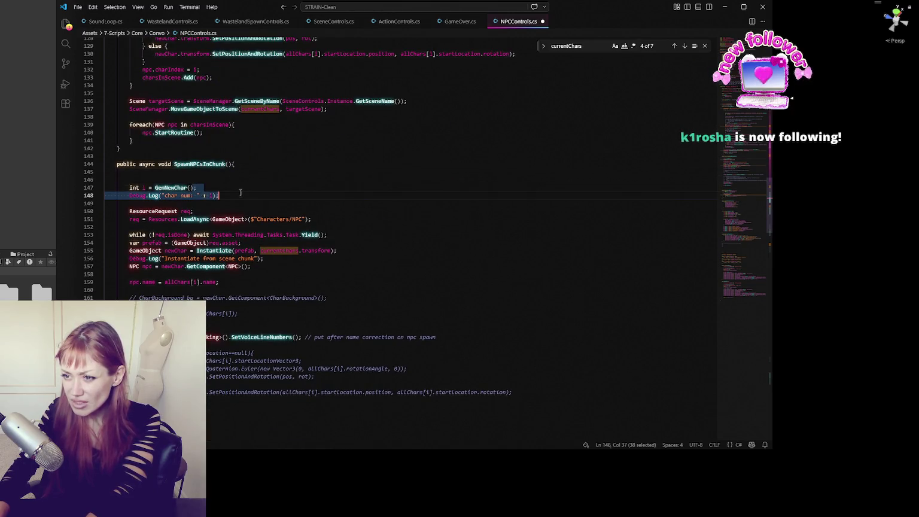
key("ctrl+x")
left_click_drag(322, 246, 358, 242)
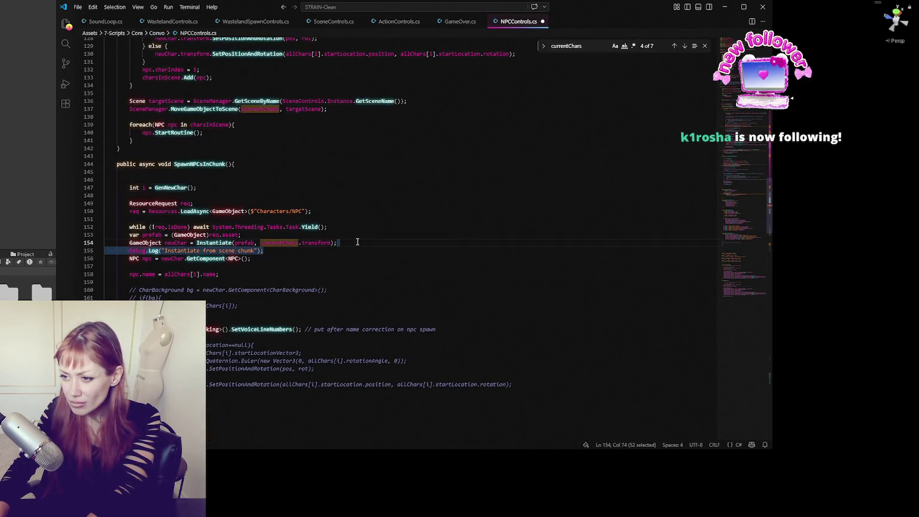
key("ctrl+x")
scroll(358, 242, "down", 5)
Uncomment the CharBackground block and the start-location positioning block with Ctrl+/.
left_click_drag(224, 179, 228, 207)
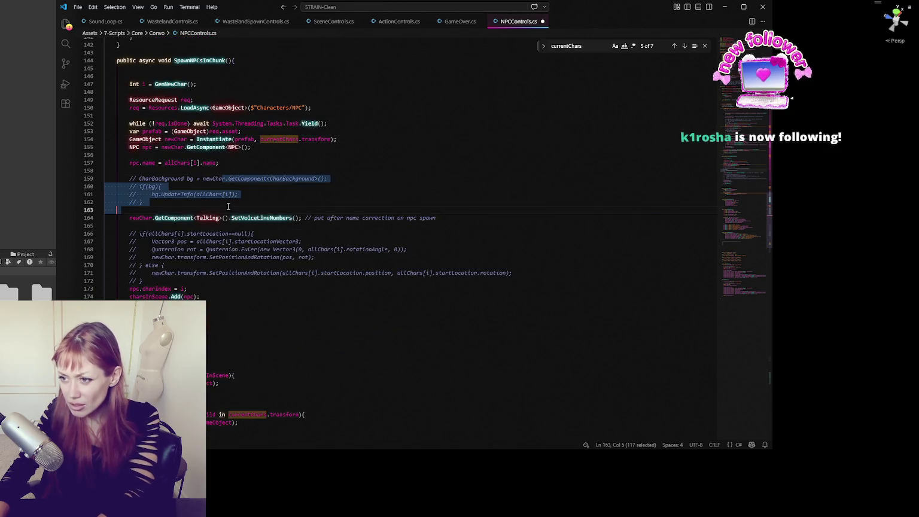
key("ctrl+slash")
left_click(241, 233)
scroll(315, 209, "down", 2)
left_click_drag(311, 169, 296, 219)
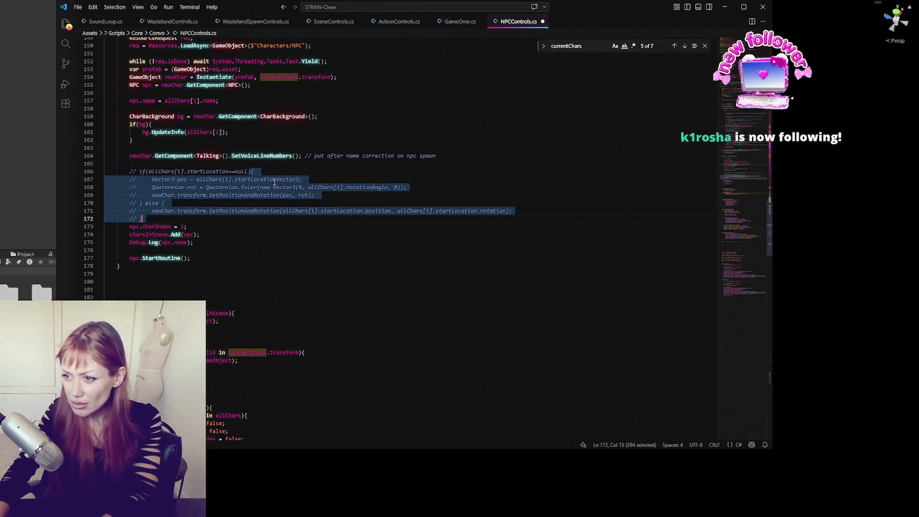
key("ctrl+slash")
left_click(517, 175)
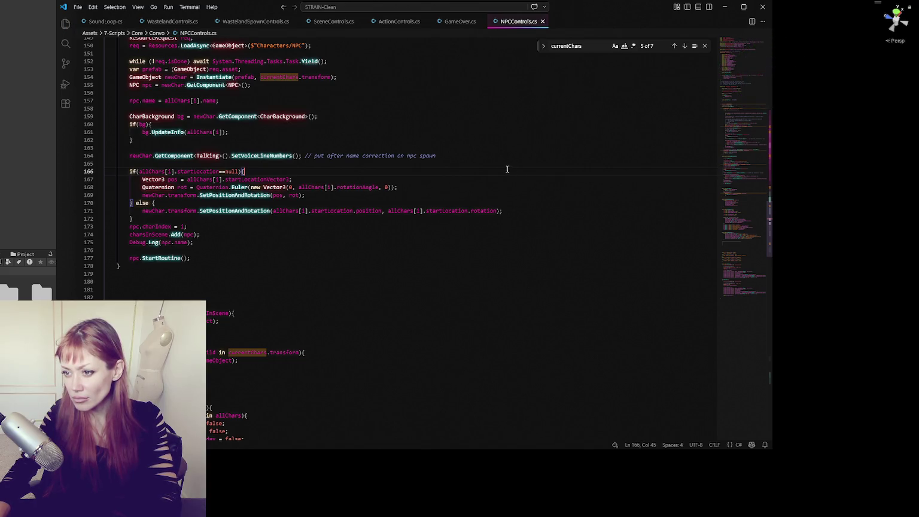
key("alt+Tab")
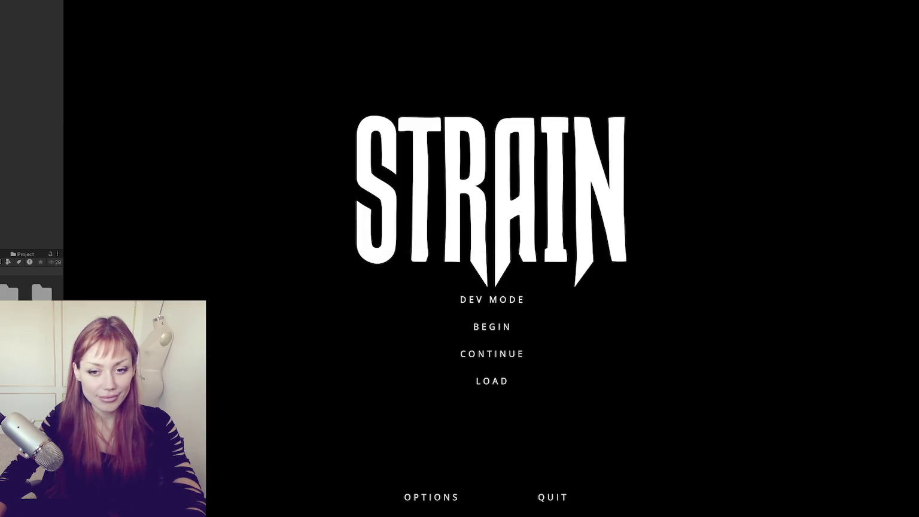
Play in DEV MODE, walk out past the red door to the street to check the NPCs, then stop play mode.
left_click(523, 302)
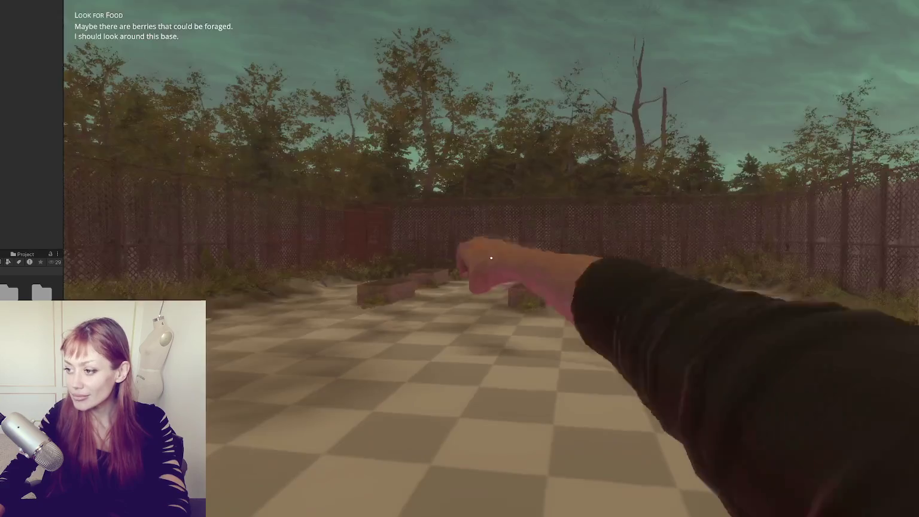
key("w")
key("w")
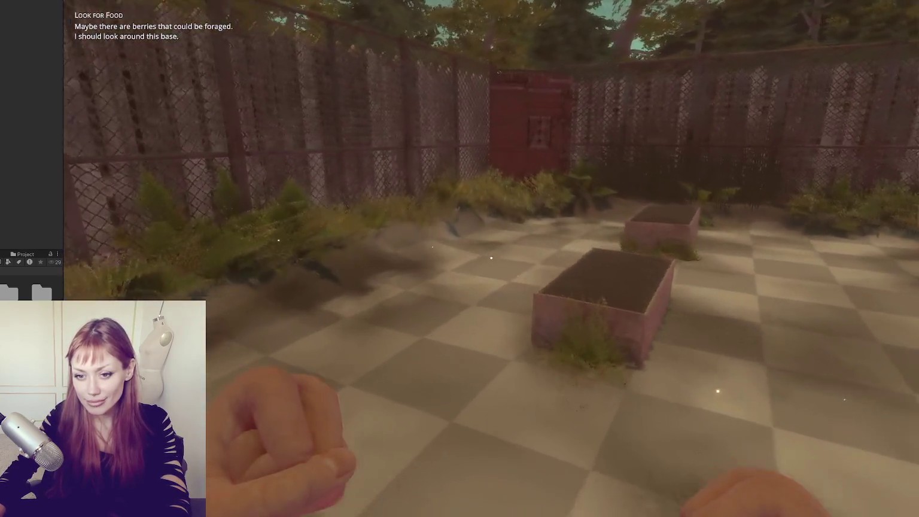
key("w")
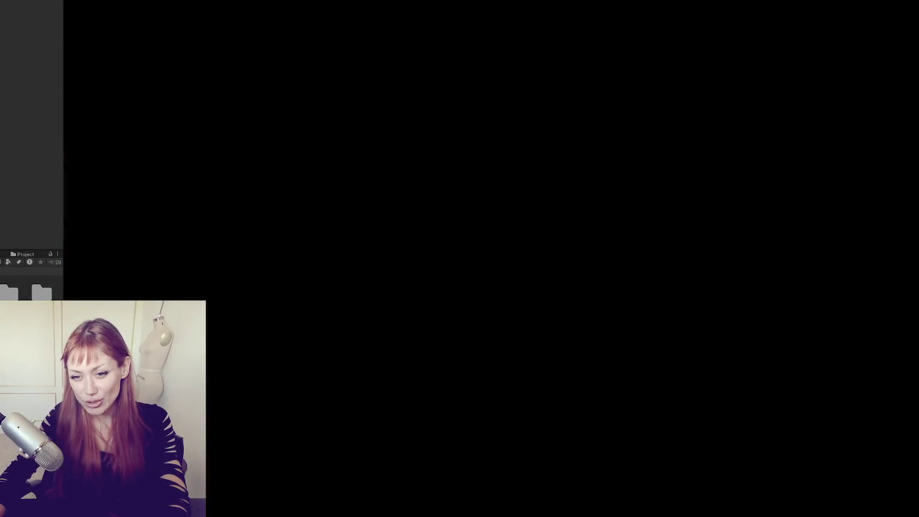
key("w")
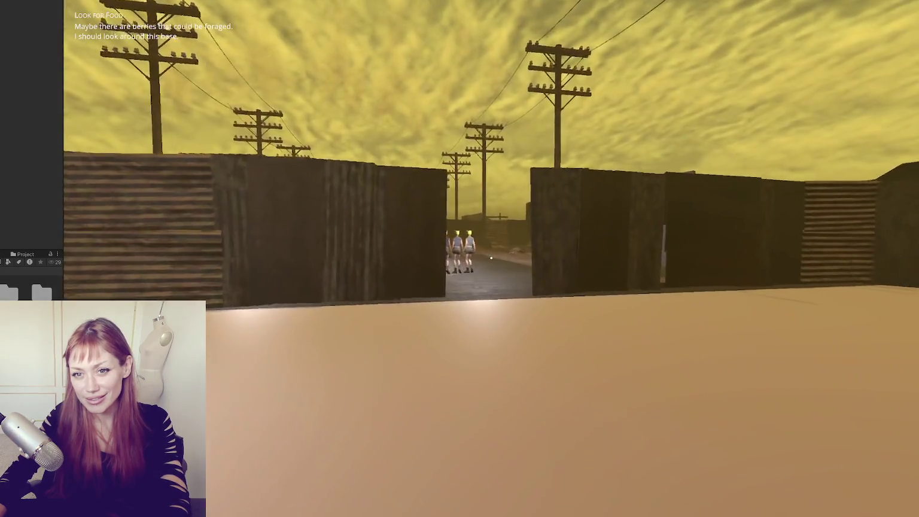
key("w")
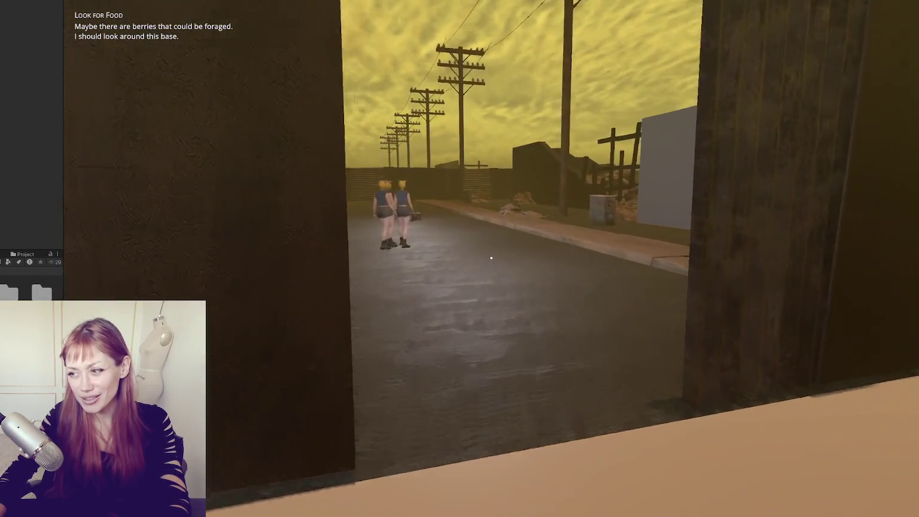
key("Escape")
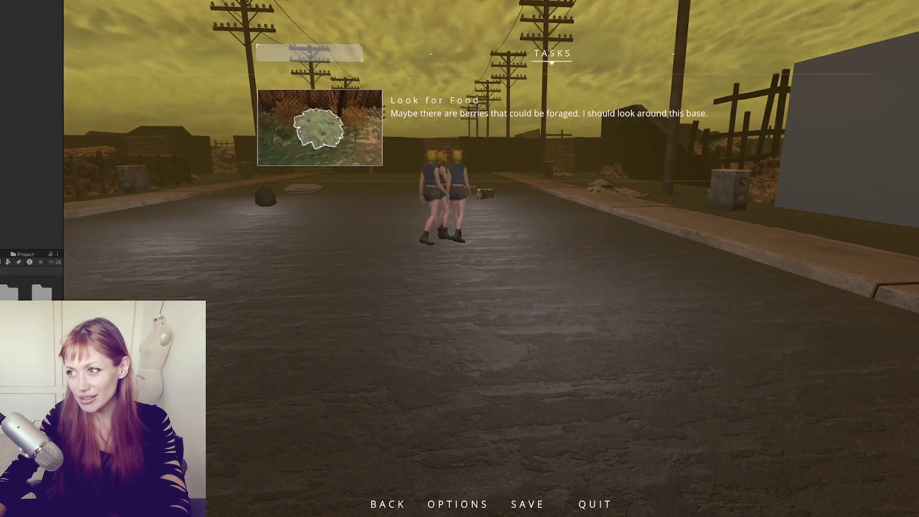
key("ctrl+p")
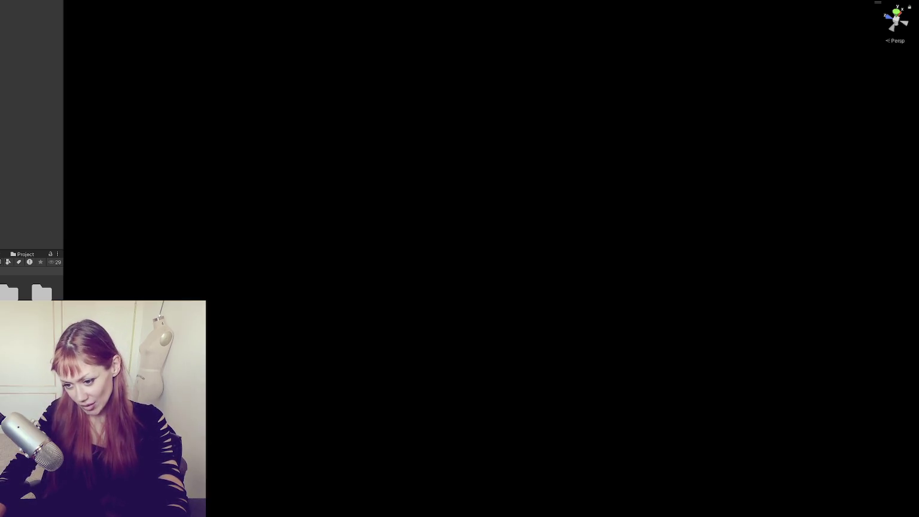
key("alt+Tab")
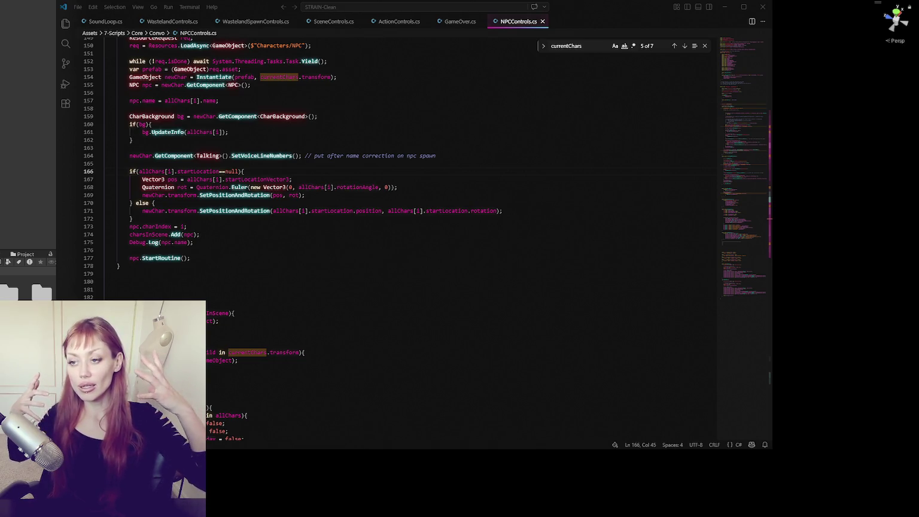
In WastelandSpawnControls.cs, look over the AddCharacters call and the whole GenerateChunk method.
left_click(286, 20)
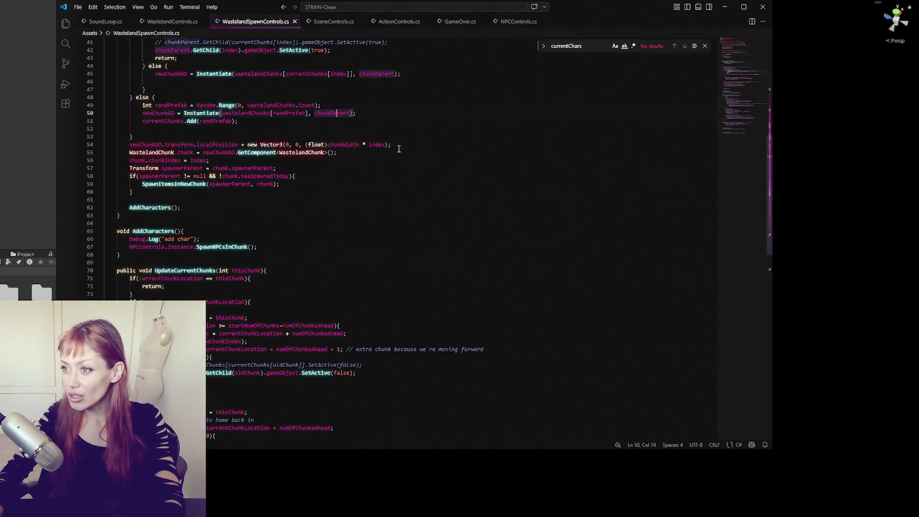
scroll(124, 173, "down", 1)
double_click(150, 187)
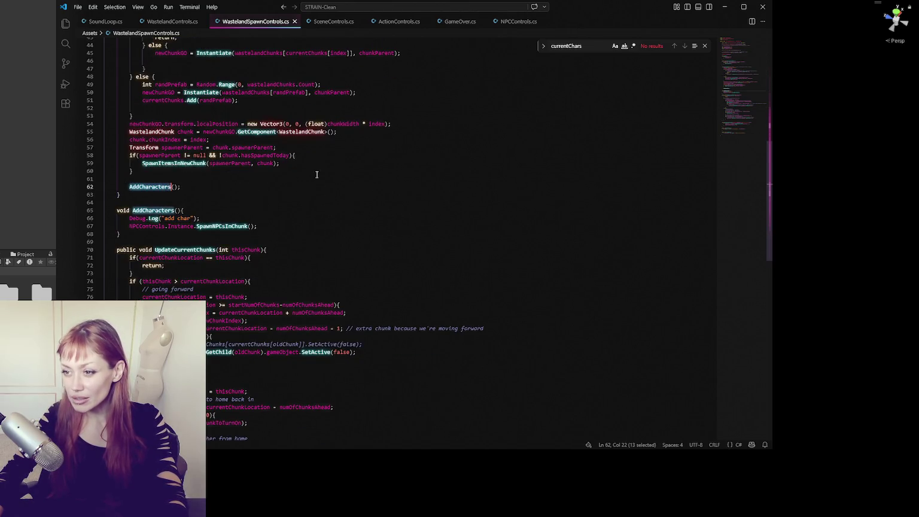
scroll(406, 147, "up", 4)
left_click_drag(150, 79, 259, 294)
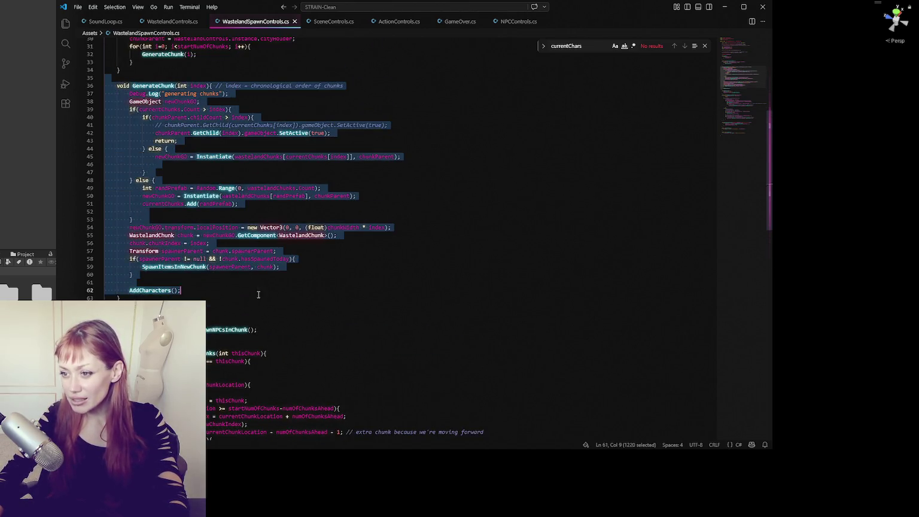
left_click(439, 294)
scroll(234, 235, "up", 1)
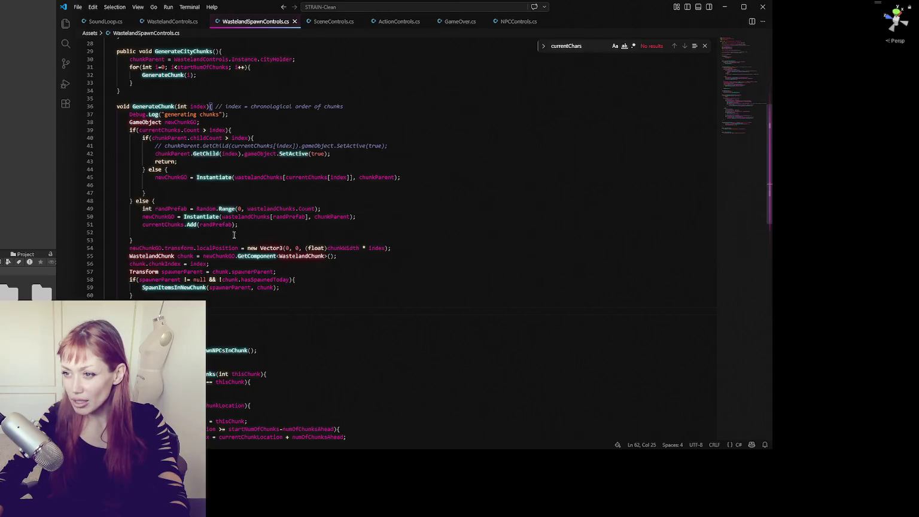
scroll(235, 281, "down", 3)
key("alt+Tab")
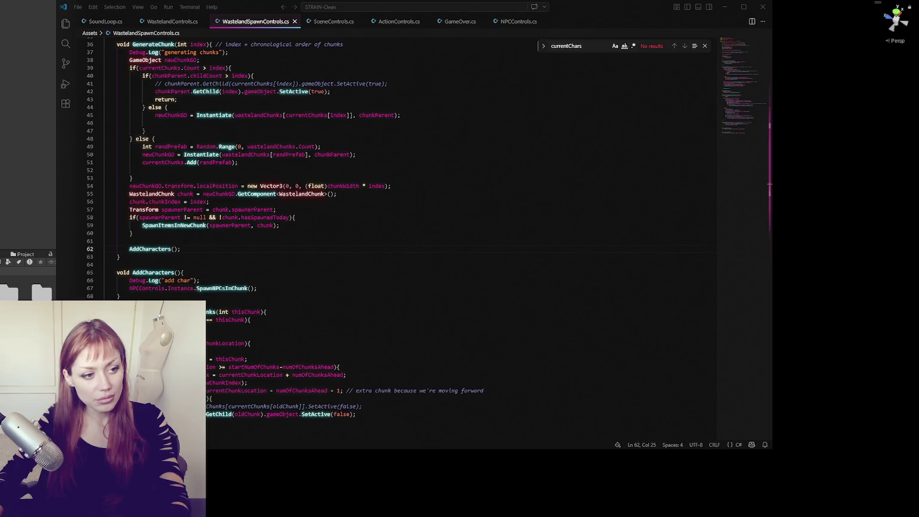
Inspect the chunk position line and the SpawnNPCsInChunk call at the end of GenerateChunk.
left_click(313, 256)
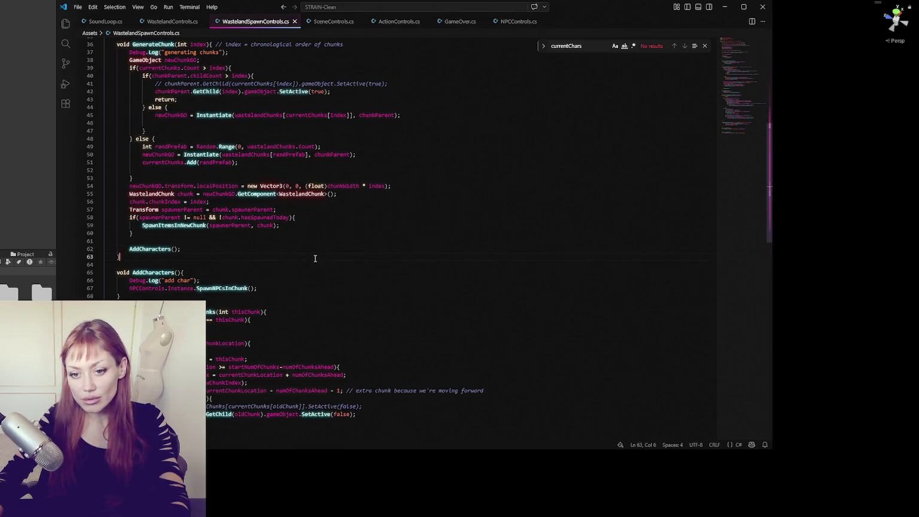
left_click(252, 186)
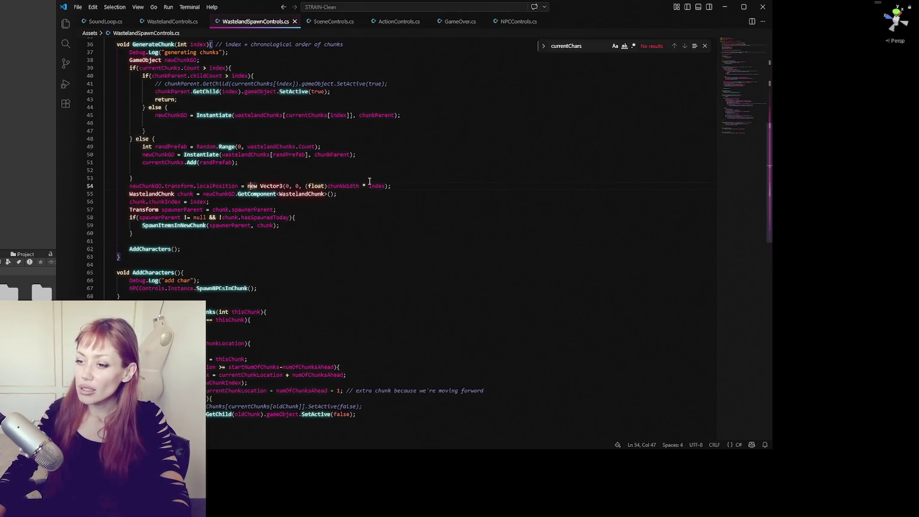
left_click(248, 288)
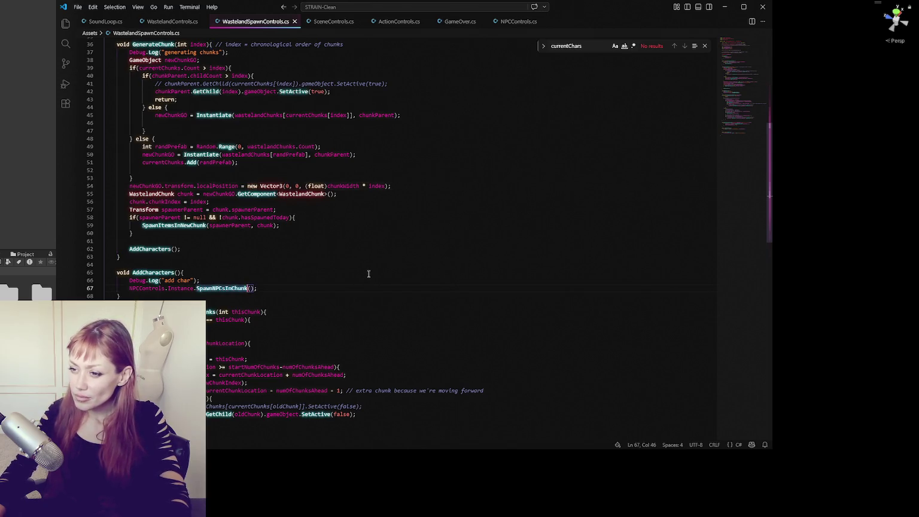
double_click(244, 287)
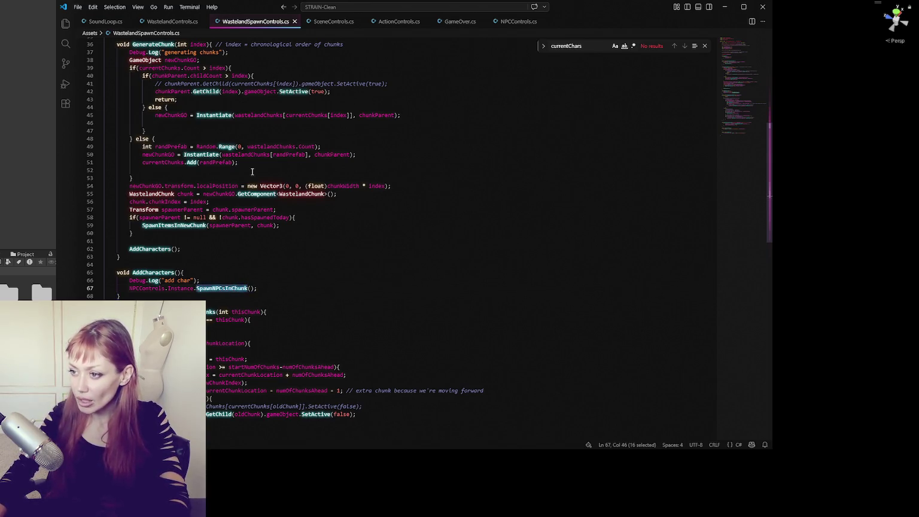
key("End")
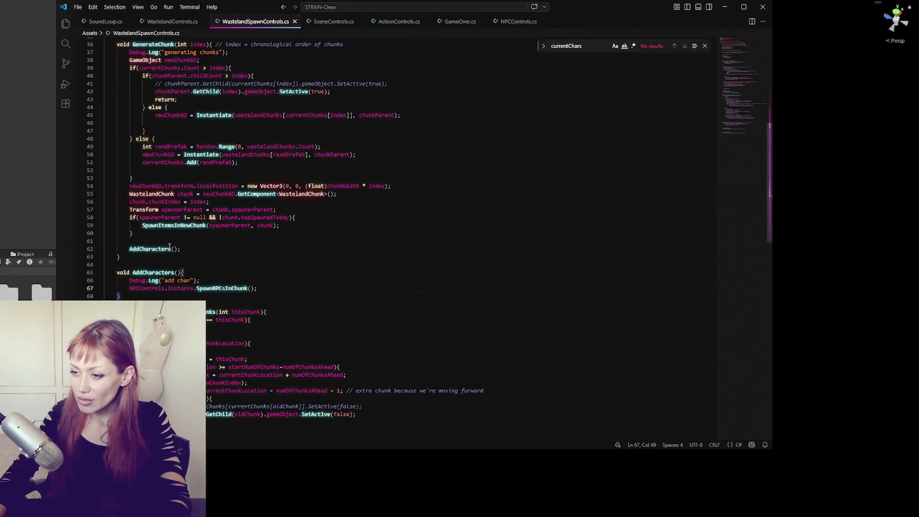
Highlight every use of WastelandChunk, spawnerParent and chunk within GenerateChunk.
left_click(163, 275, "ctrl")
left_click(155, 81)
key("shift+Down")
key("shift+Down")
key("shift+Down")
key("shift+End")
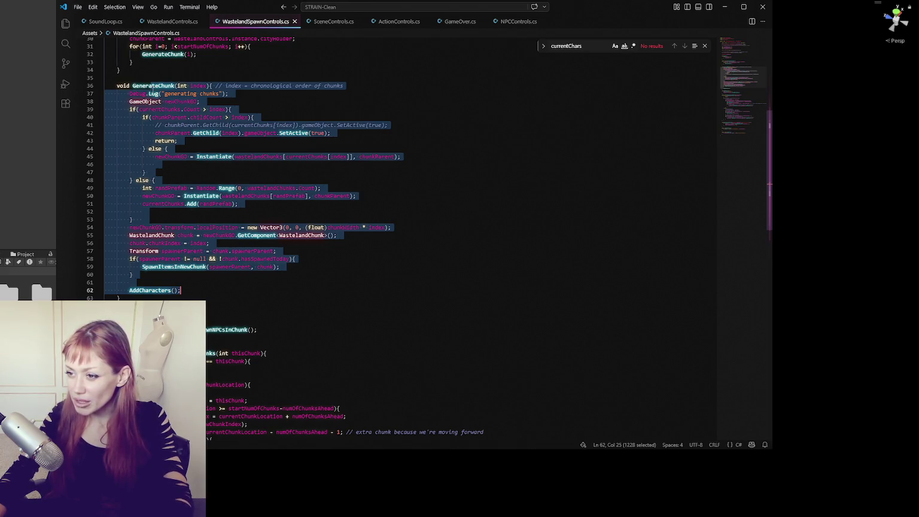
double_click(301, 235)
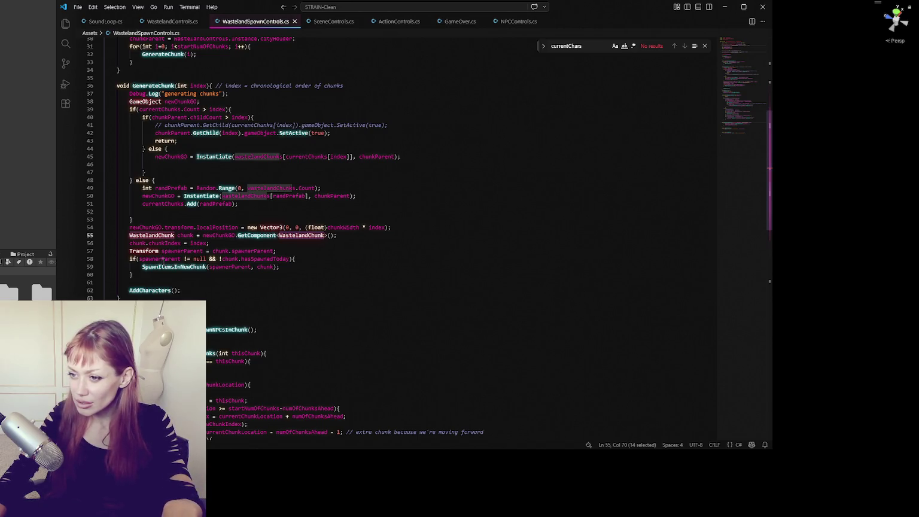
double_click(163, 262)
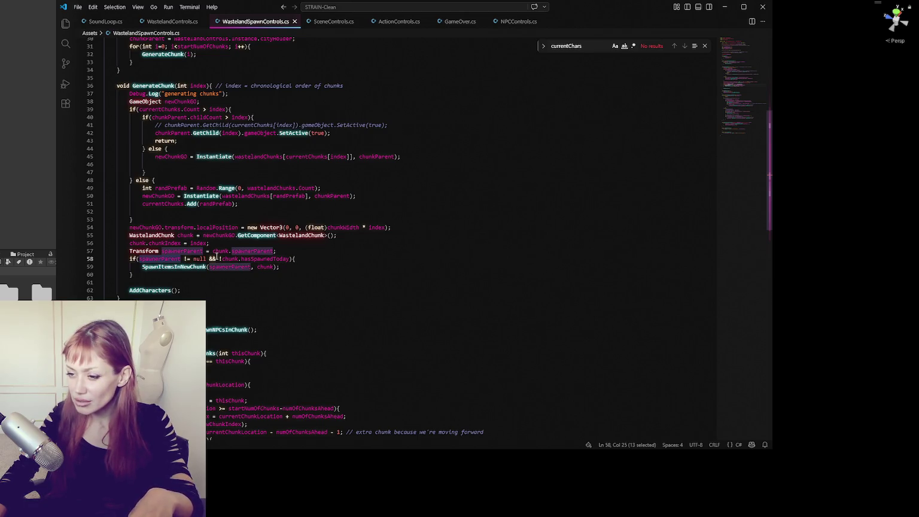
left_click(173, 291)
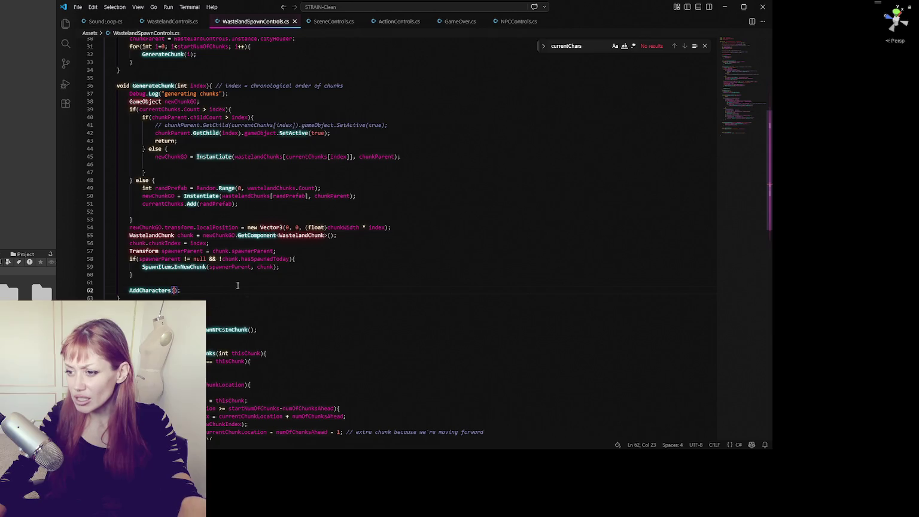
double_click(230, 258)
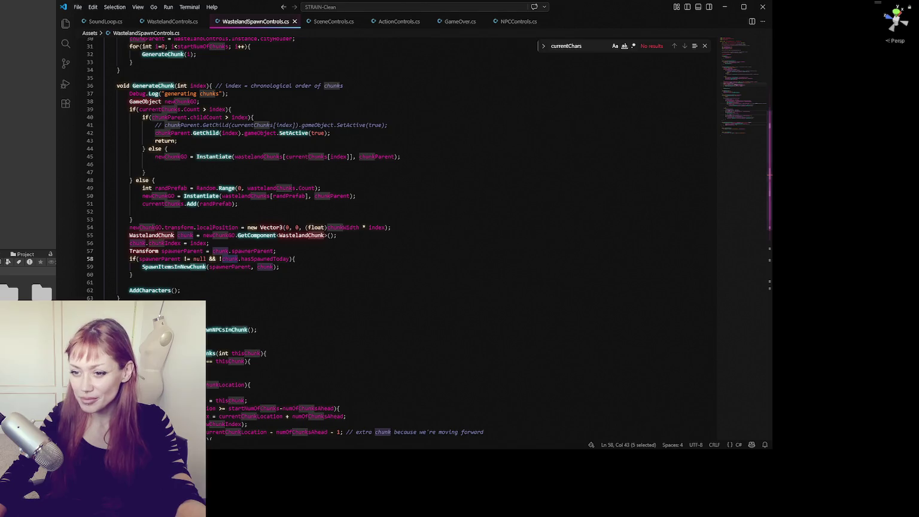
key("alt+Tab")
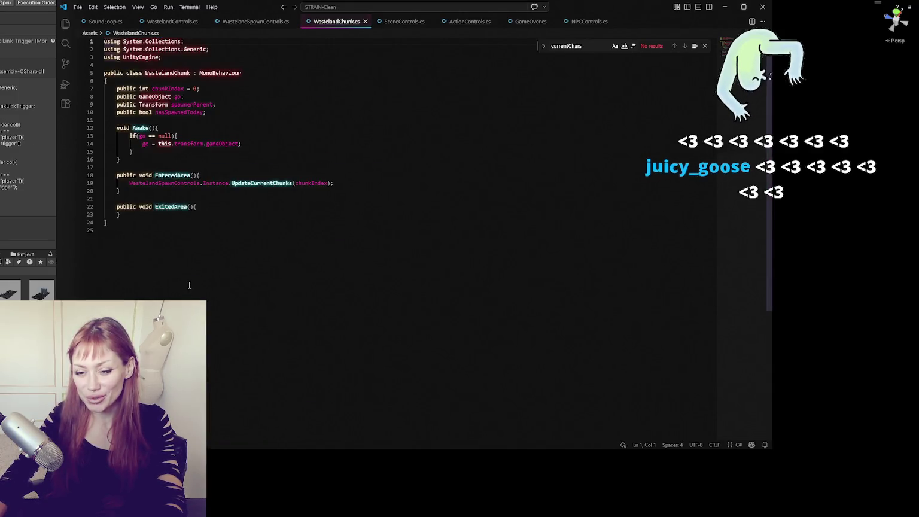
Add an empty body line inside the ExitedArea method of WastelandChunk.cs.
left_click(253, 164)
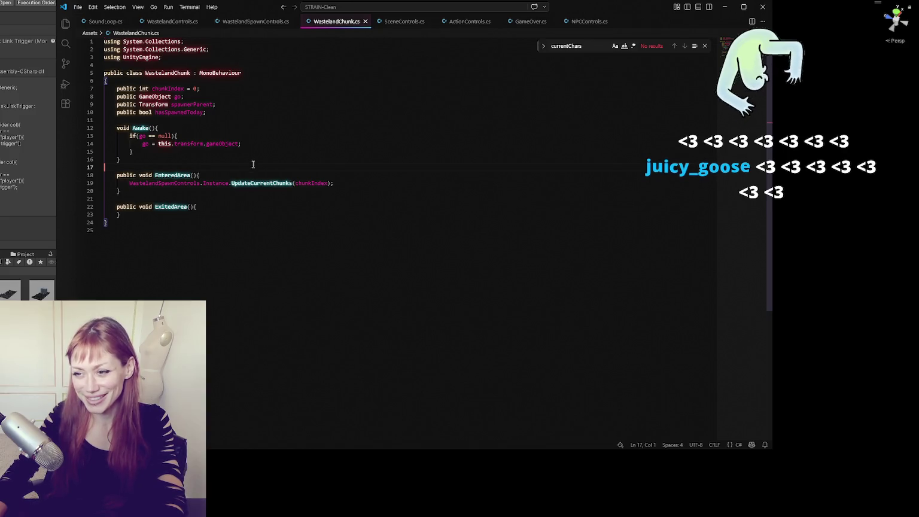
left_click(242, 207)
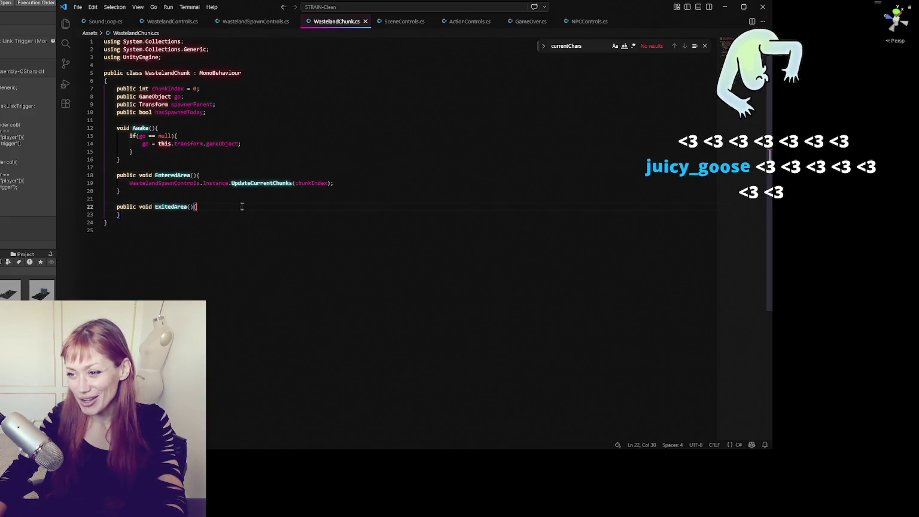
key("Return")
key("Up")
key("End")
left_click(413, 104)
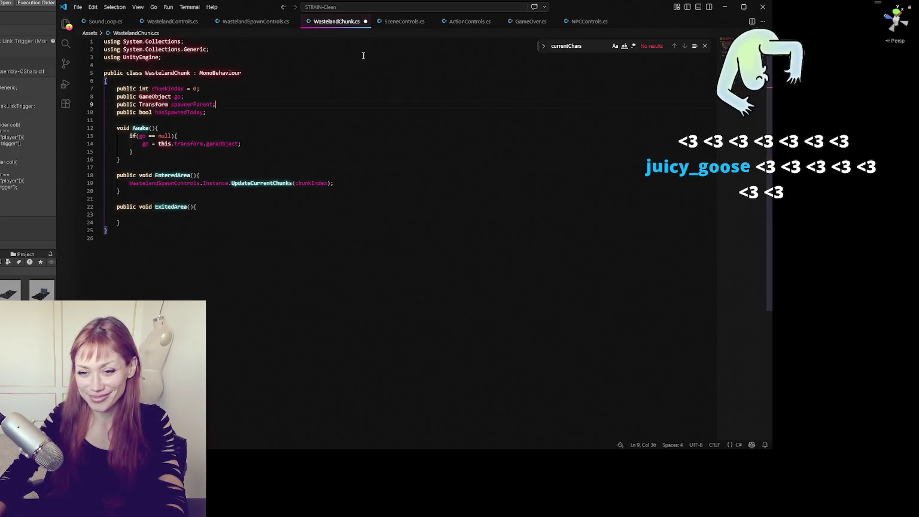
Look through SceneControls.cs, ActionControls.cs and GameOver.cs on the way to NPCControls.cs.
left_click(410, 24)
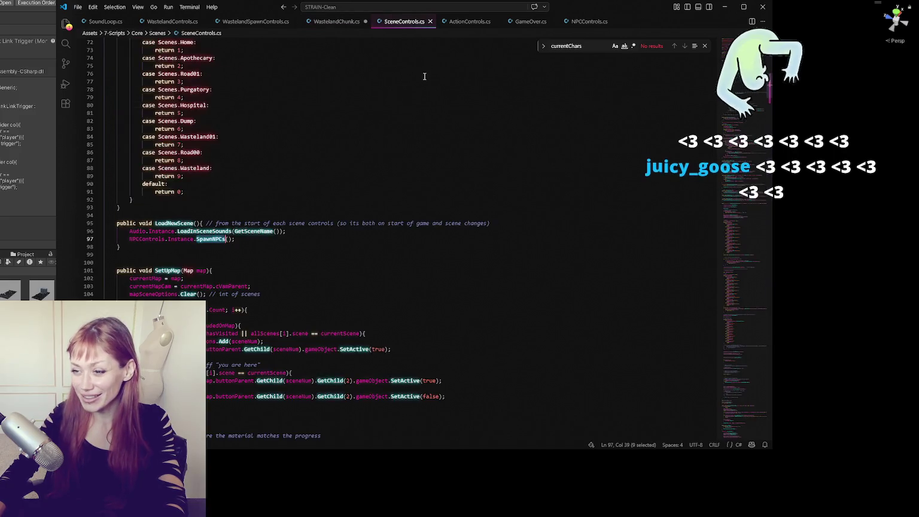
left_click(467, 22)
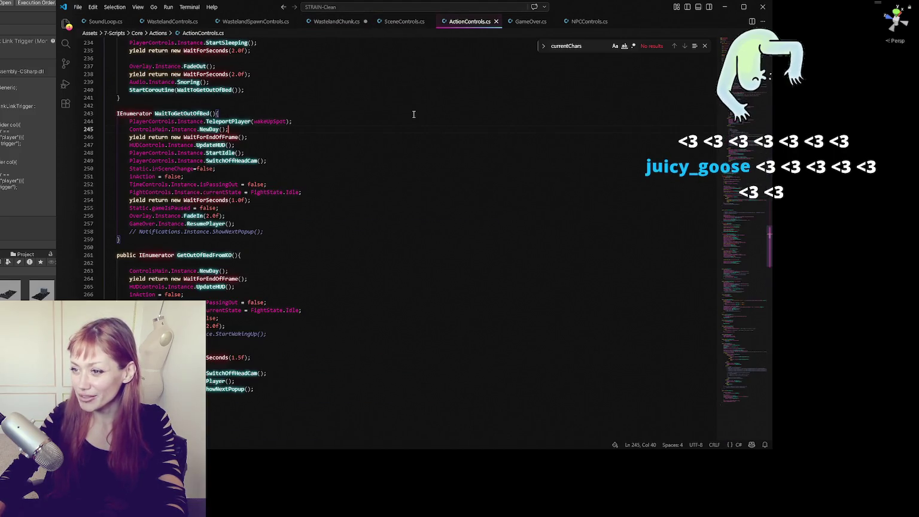
left_click(531, 22)
left_click(400, 157)
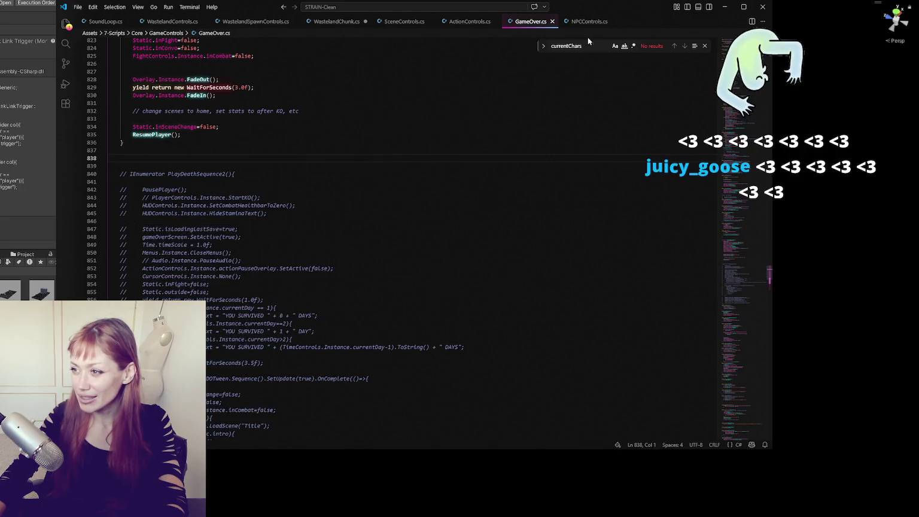
left_click(589, 22)
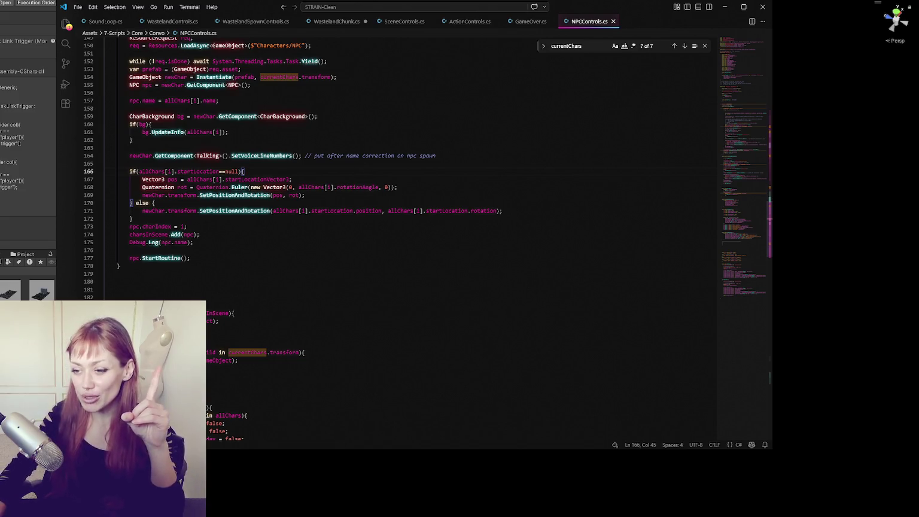
Close the SoundLoop.cs and WastelandControls.cs tabs.
left_click(324, 234)
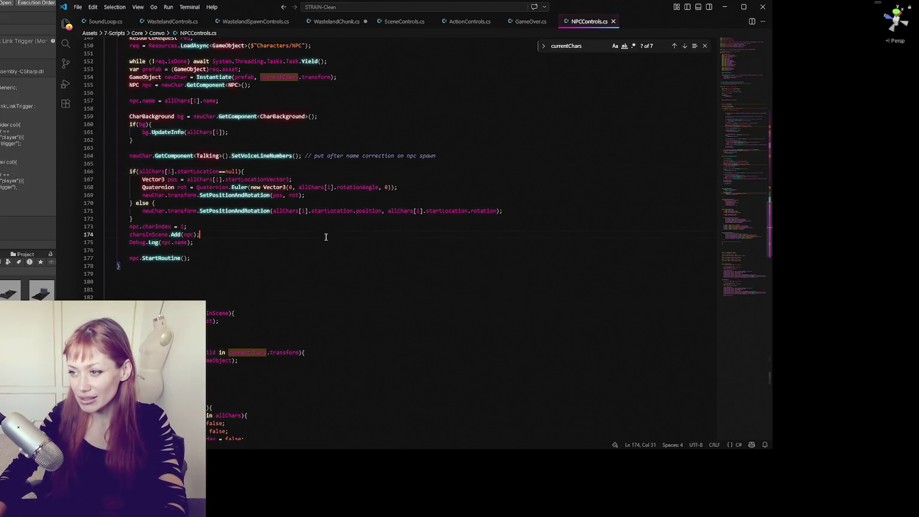
left_click(128, 22)
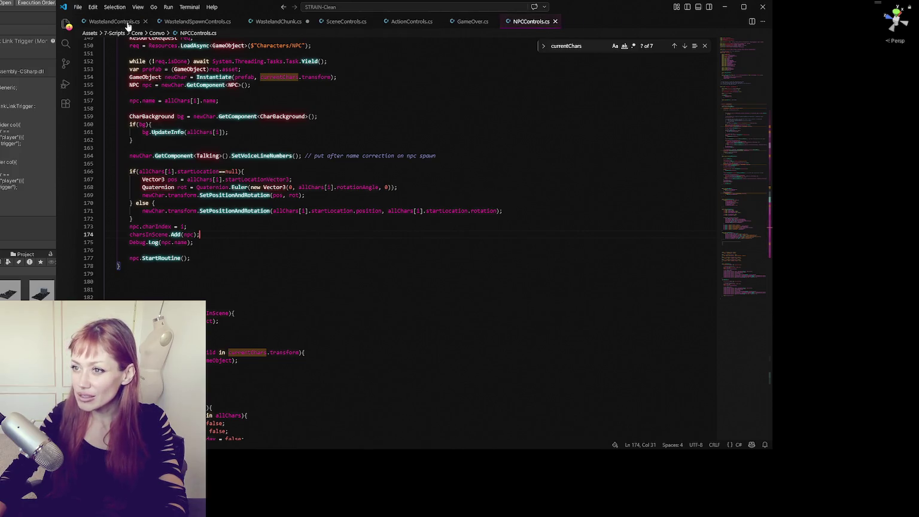
left_click(111, 24)
left_click(189, 24)
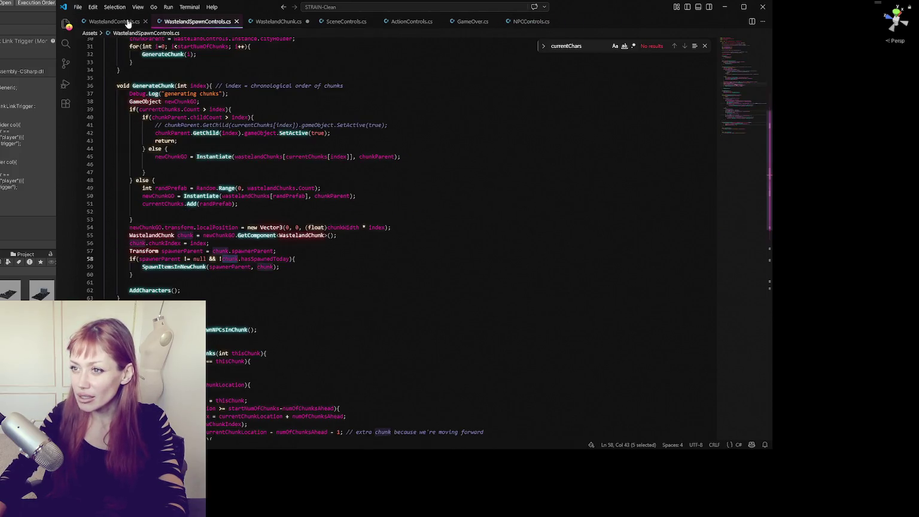
left_click(128, 22)
left_click(144, 22)
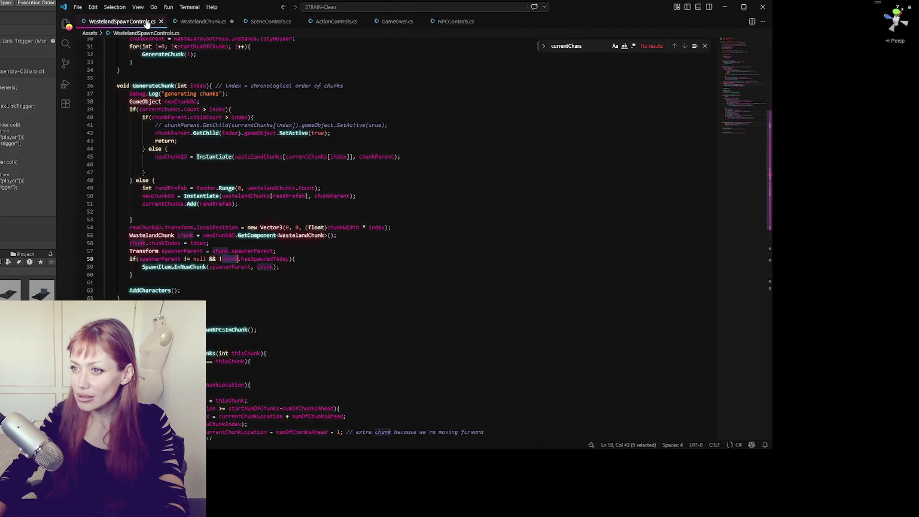
left_click(195, 24)
Close SceneControls.cs, ActionControls.cs and GameOver.cs, ending on WastelandChunk.cs.
left_click(269, 22)
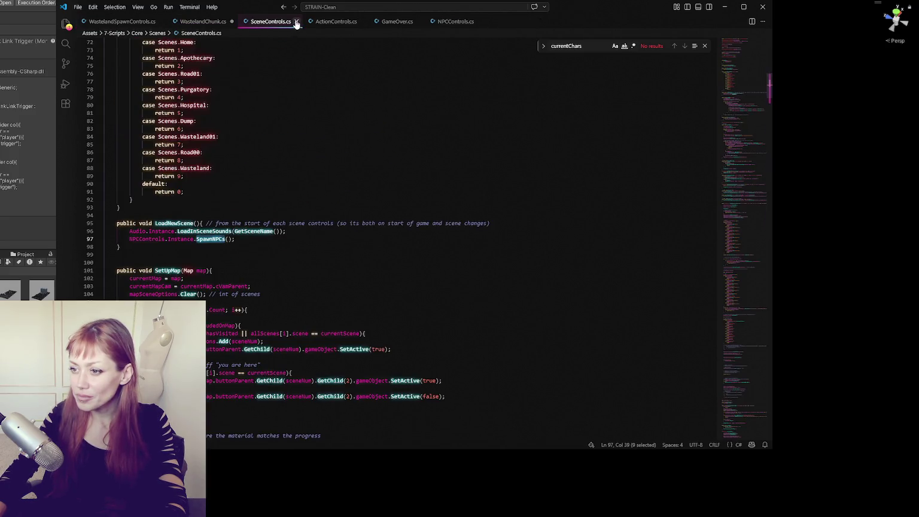
left_click(296, 22)
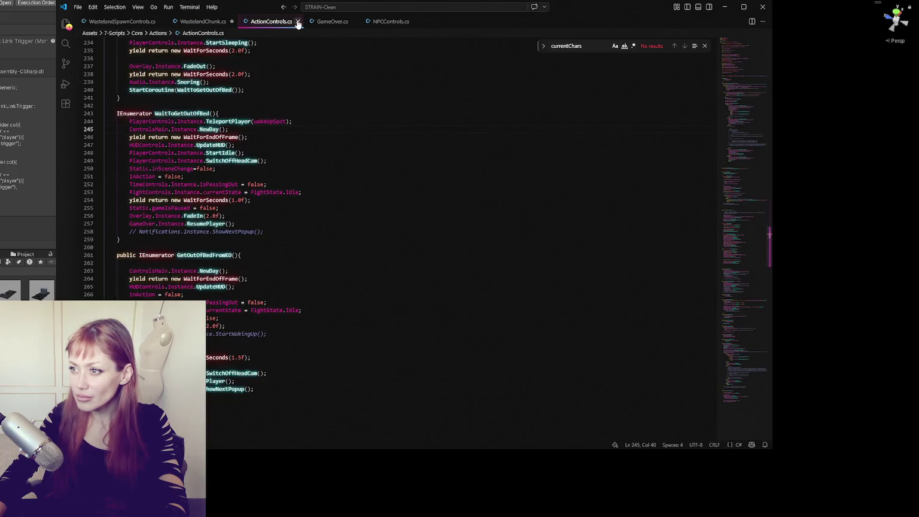
left_click(297, 22)
left_click(287, 22)
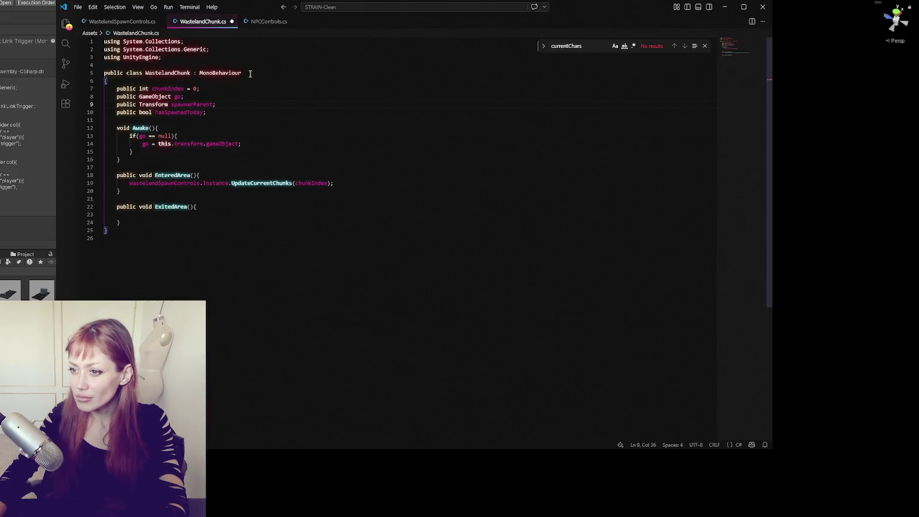
left_click(264, 23)
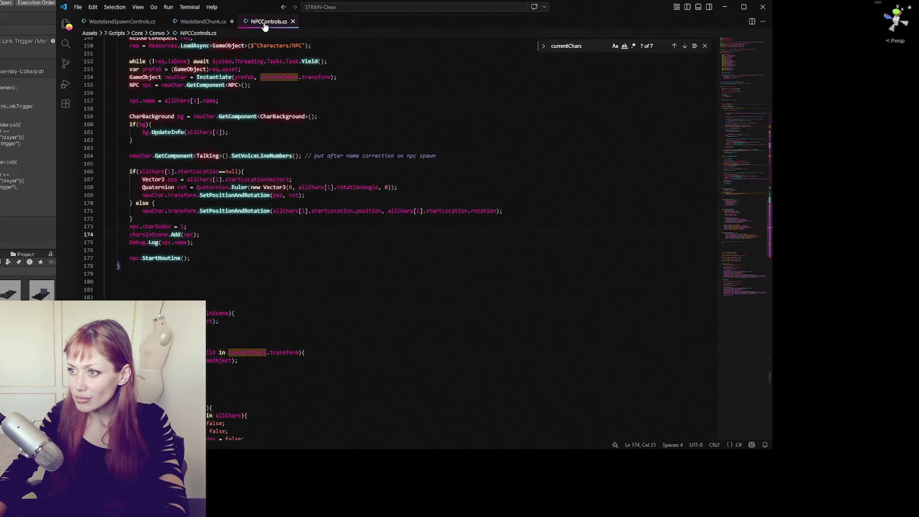
left_click(126, 23)
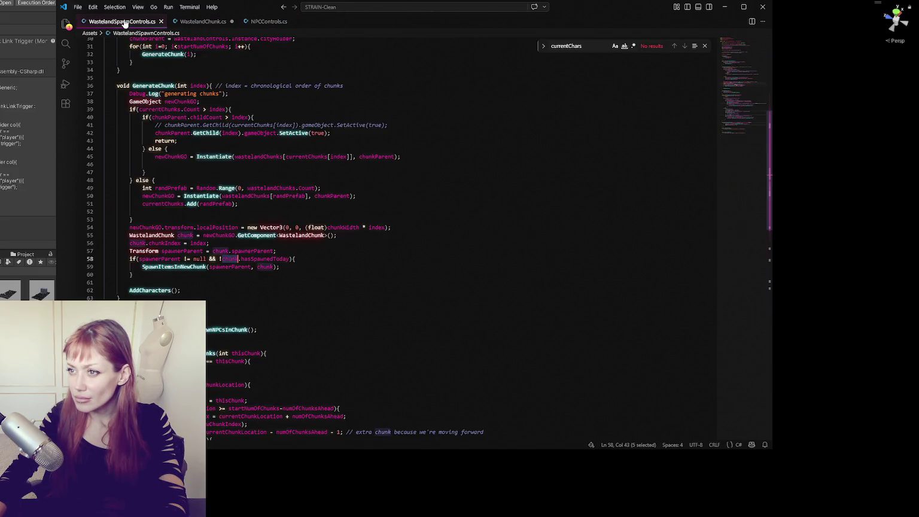
left_click(201, 22)
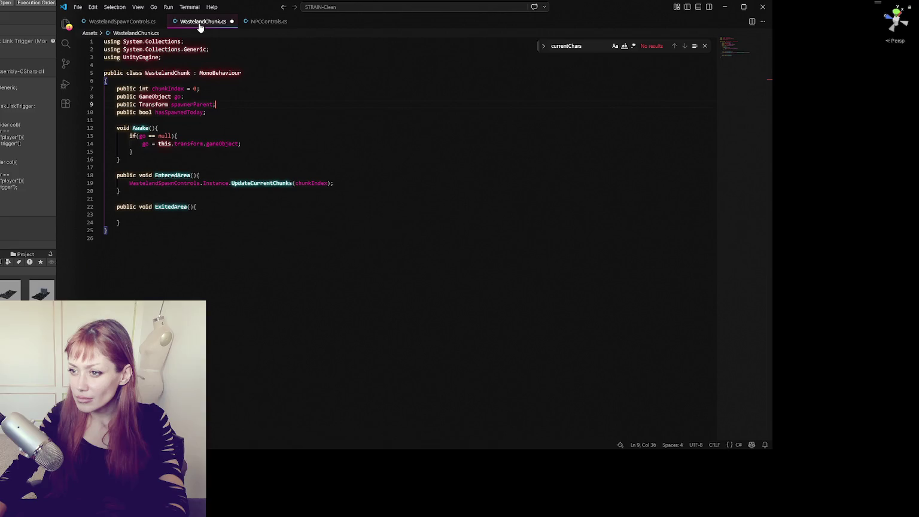
left_click(232, 112)
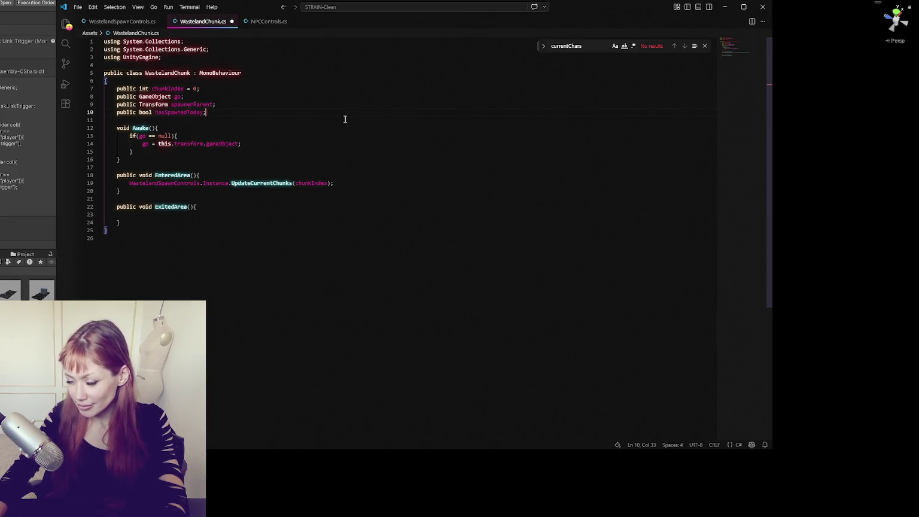
key("alt+Tab")
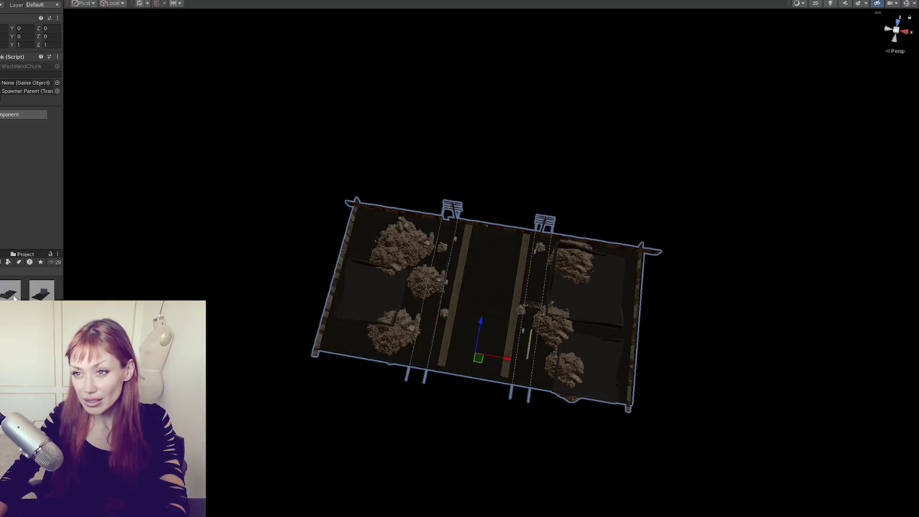
Move the spawner marker from the telephone pole onto the street ground, at Y 0.06, Z 1.86.
mouse_move(471, 323)
left_mouse_down()
mouse_move(497, 322)
mouse_move(514, 287)
mouse_move(551, 258)
left_mouse_up()
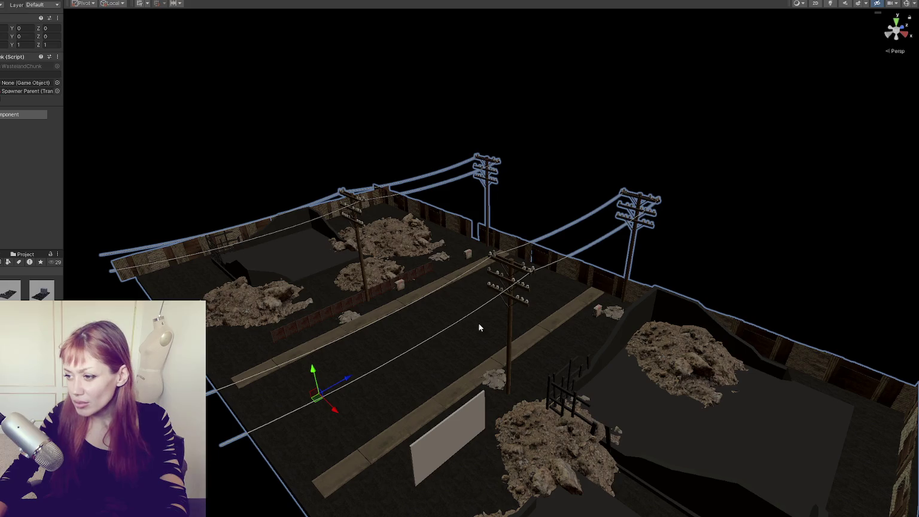
mouse_move(396, 363)
left_mouse_down()
mouse_move(484, 359)
mouse_move(464, 267)
mouse_move(397, 277)
mouse_move(349, 223)
left_mouse_up()
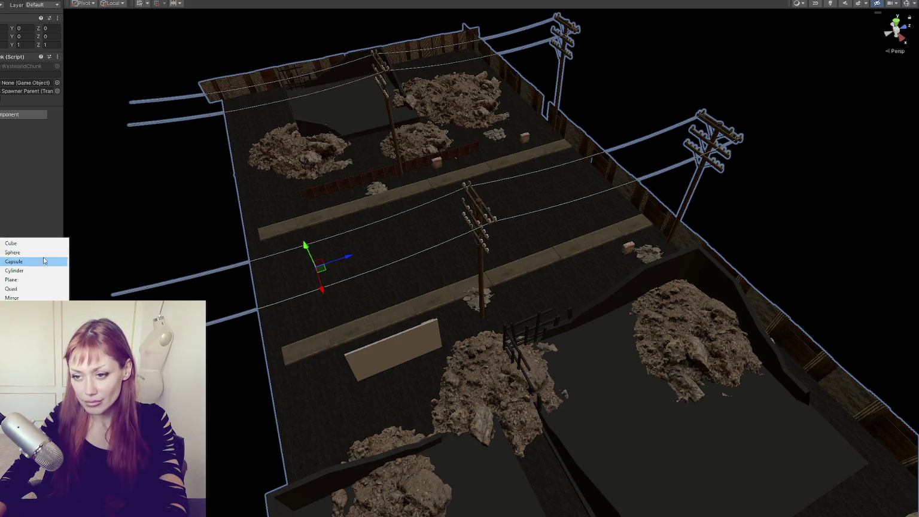
left_click(608, 215)
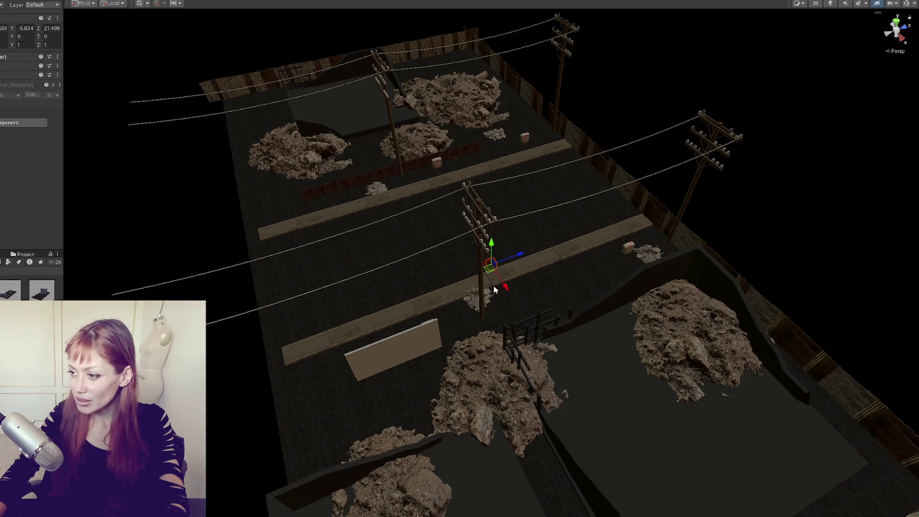
mouse_move(523, 256)
left_mouse_down()
mouse_move(377, 301)
mouse_move(329, 274)
mouse_move(313, 220)
left_mouse_up()
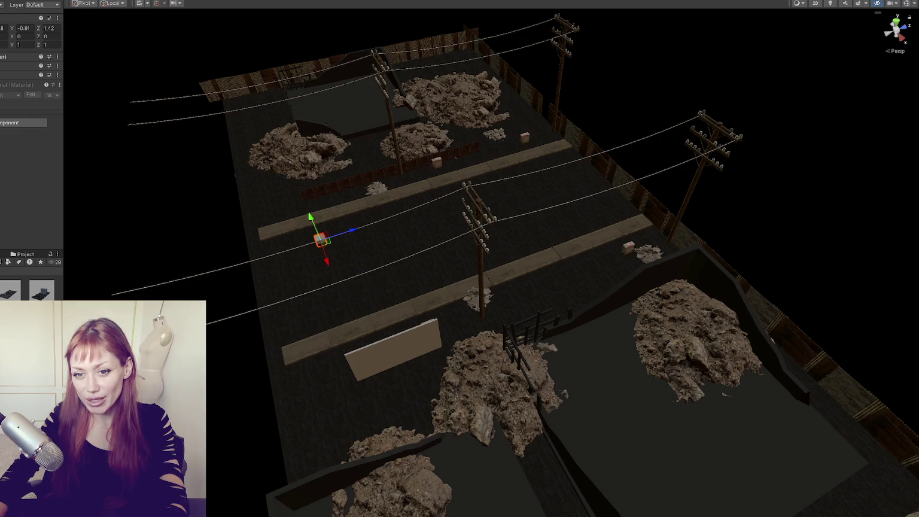
scroll(244, 229, "up", 3)
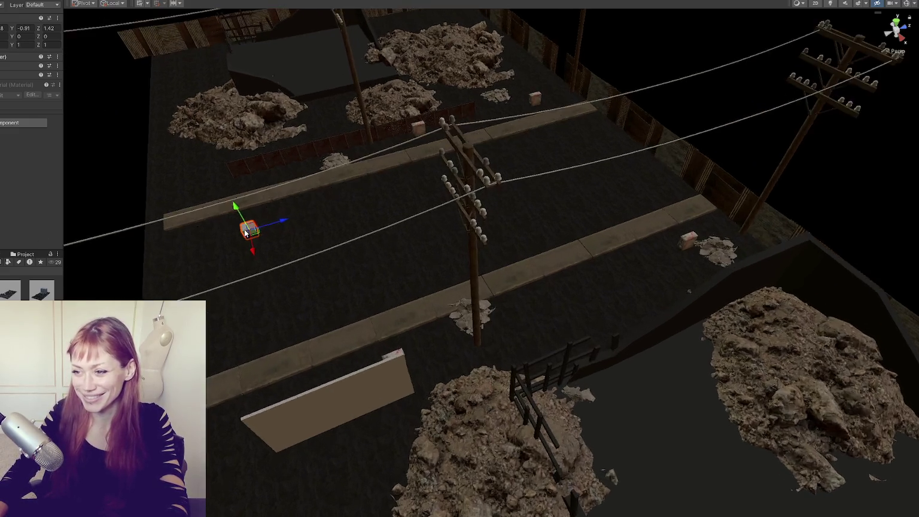
left_click_drag(244, 229, 303, 319)
mouse_move(263, 366)
left_mouse_down()
mouse_move(207, 320)
mouse_move(180, 359)
left_mouse_up()
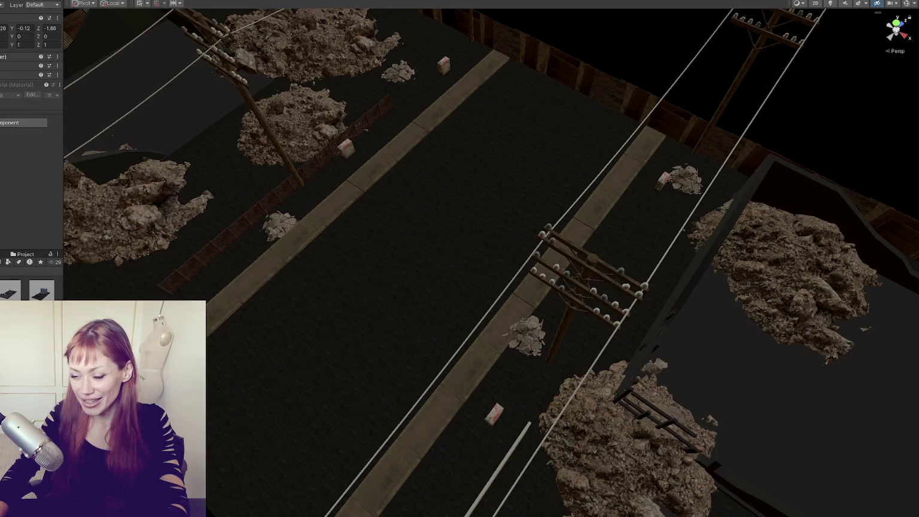
left_click_drag(179, 359, 180, 341)
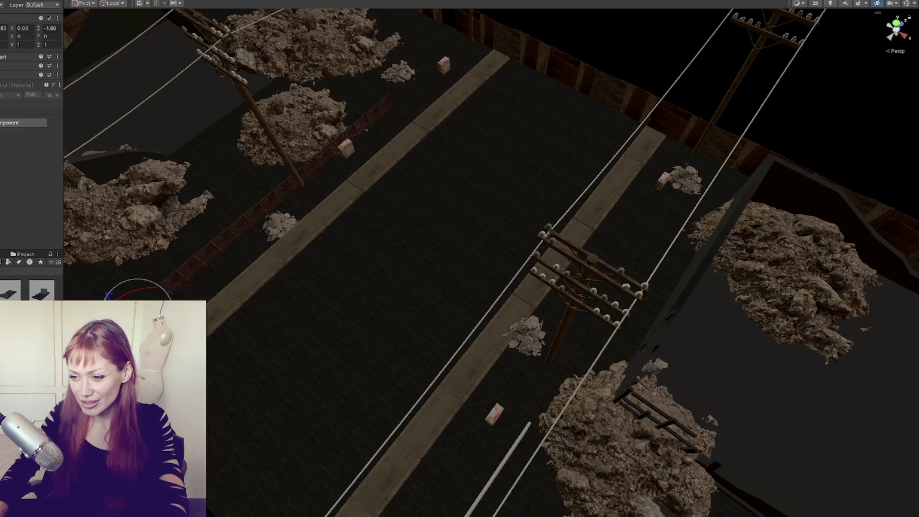
key("Escape")
key("ctrl+z")
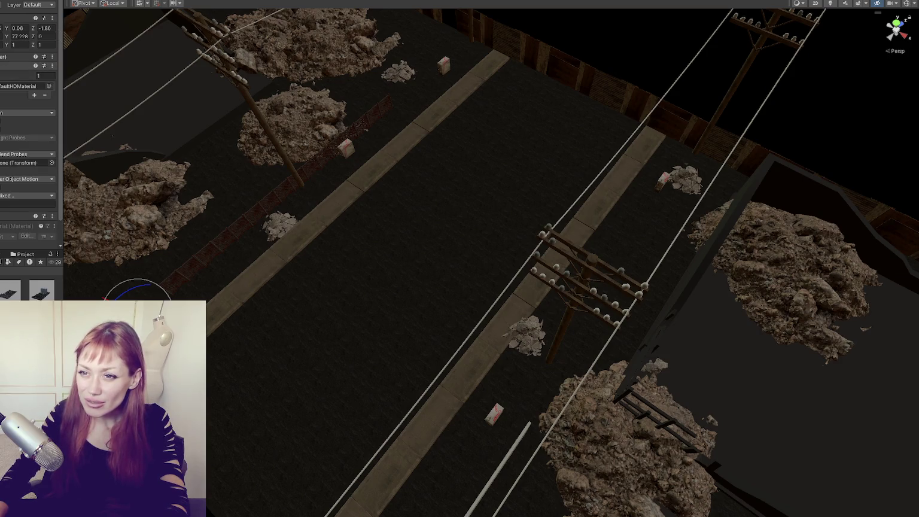
Attach a new script component named WastelandChunkNPCSpawner to the marker and open it for editing.
left_click(24, 123)
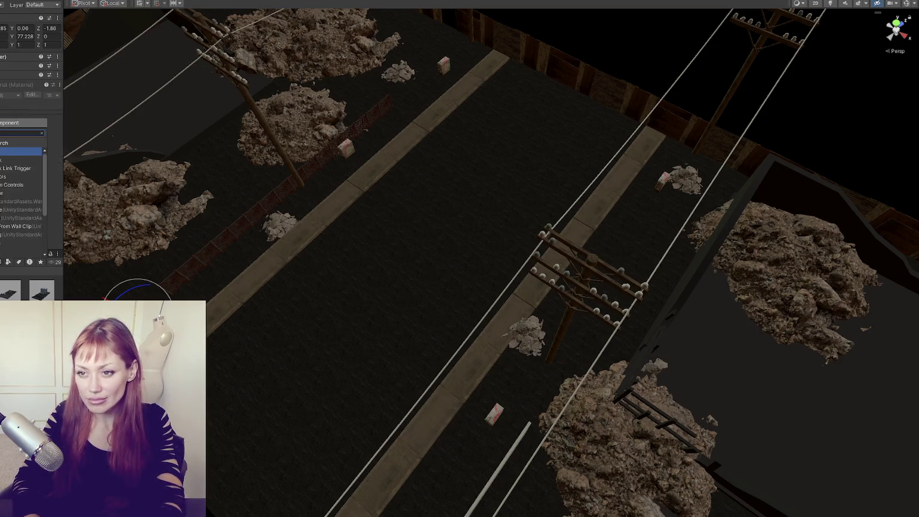
type("i")
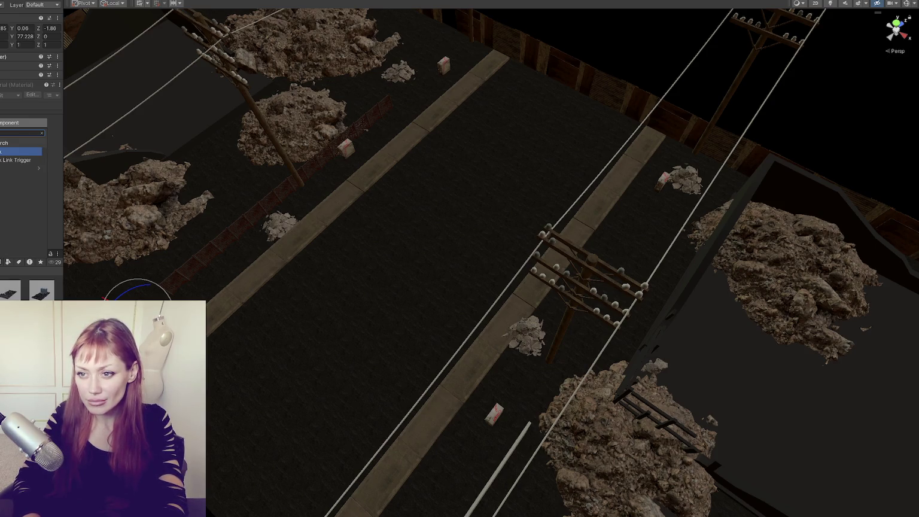
key("Return")
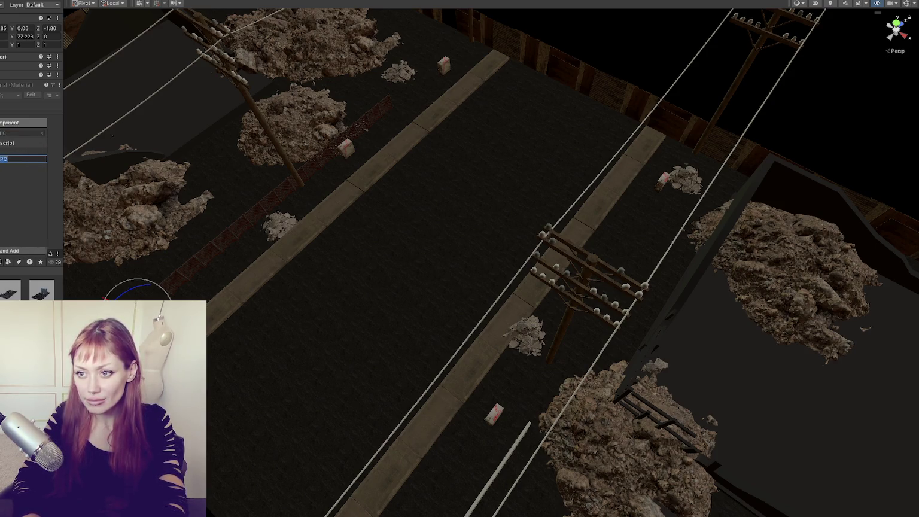
left_click(7, 159)
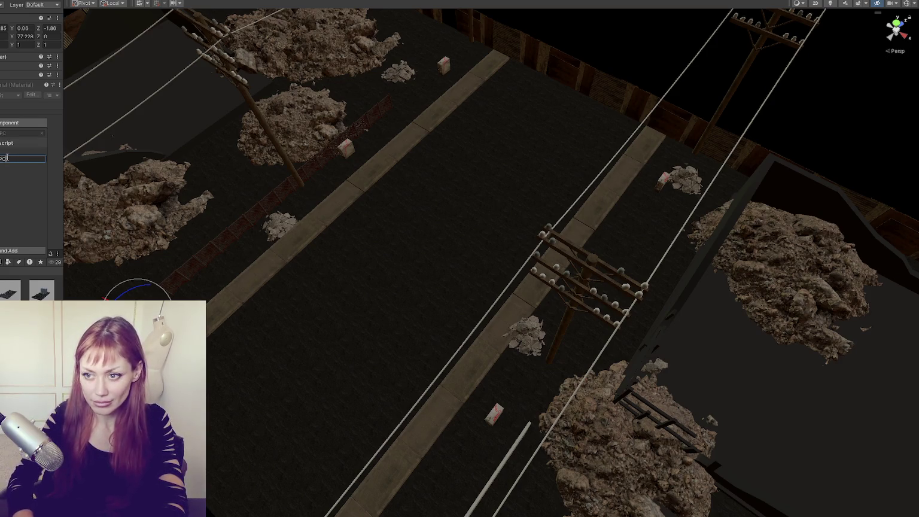
type("Spawner")
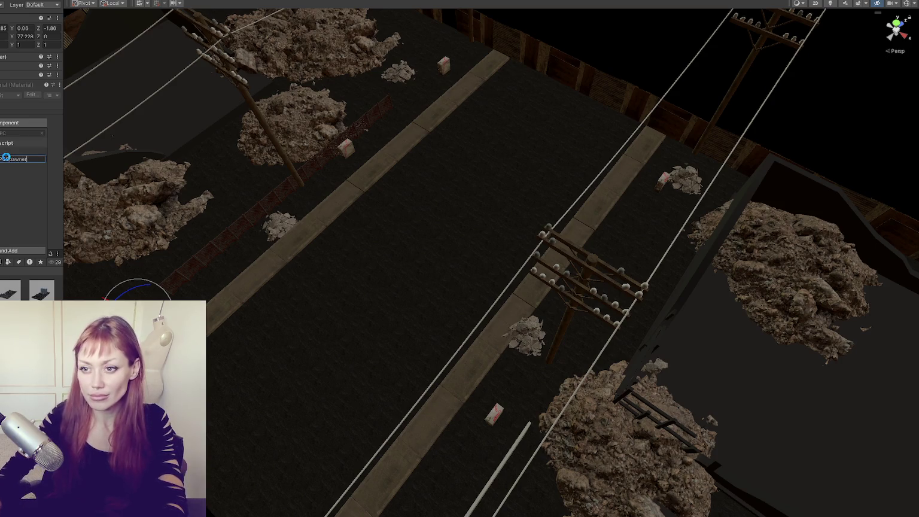
key("Return")
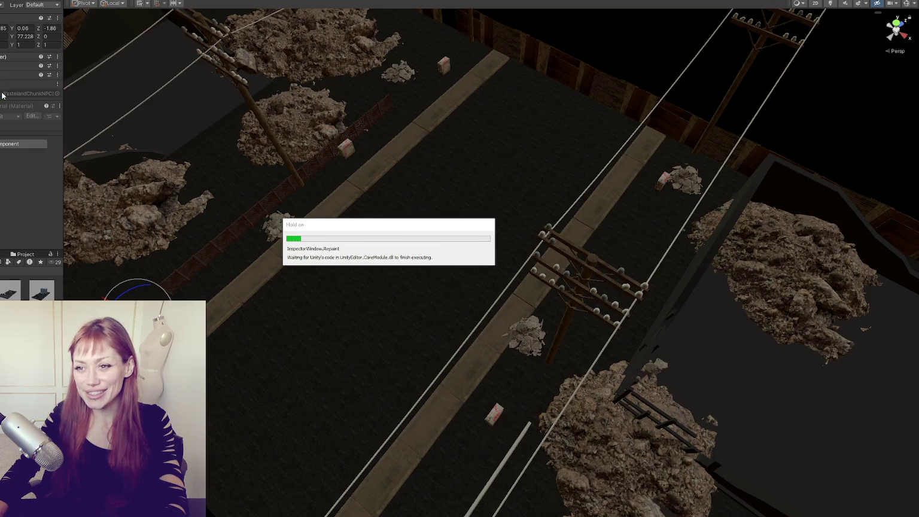
double_click(2, 95)
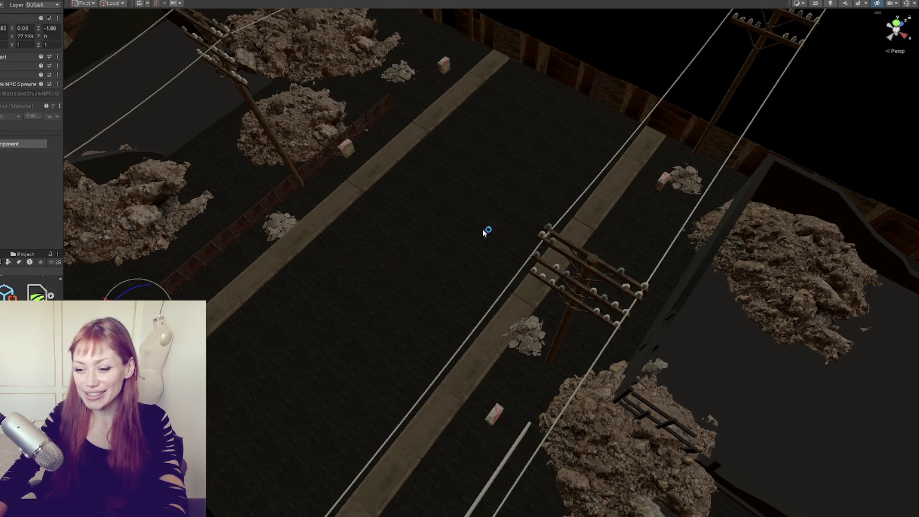
Rename the class WastelandChunkNPCSpawner to NPCSpawner, save, and let Unity recompile it.
left_click_drag(181, 73, 190, 73)
key("BackSpace")
key("BackSpace")
key("BackSpace")
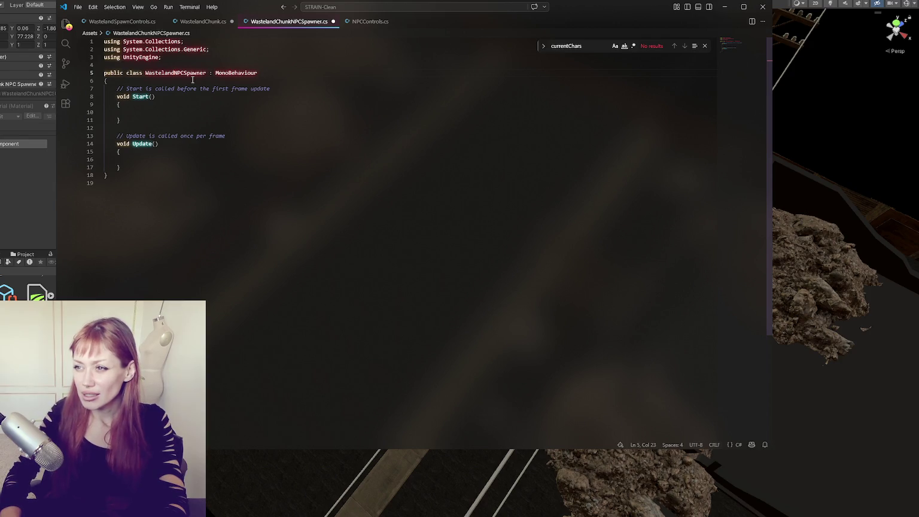
key("BackSpace")
key("BackSpace")
key("BackSpace")
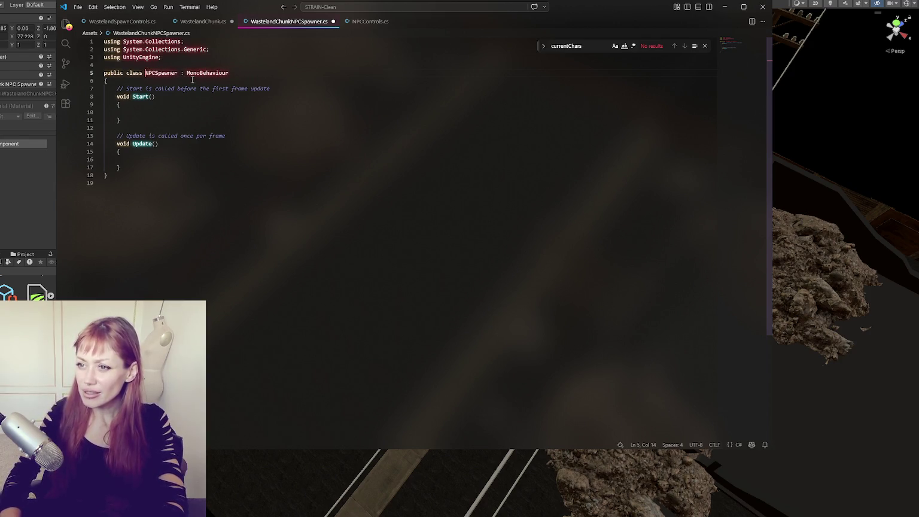
key("ctrl+s")
double_click(160, 72)
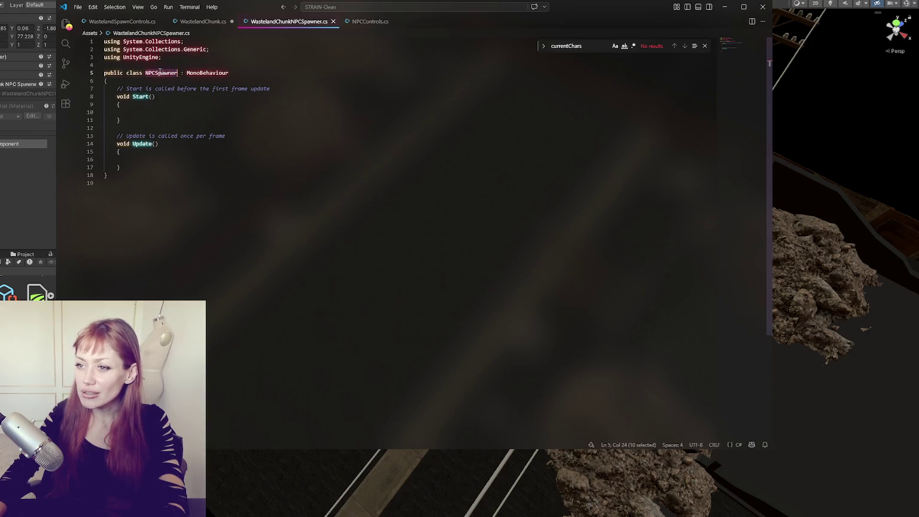
key("alt+Tab")
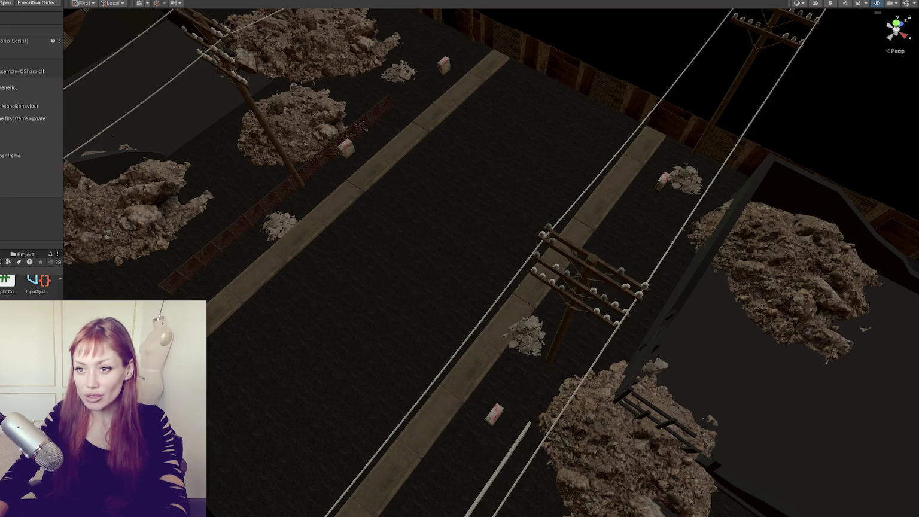
left_click(137, 299)
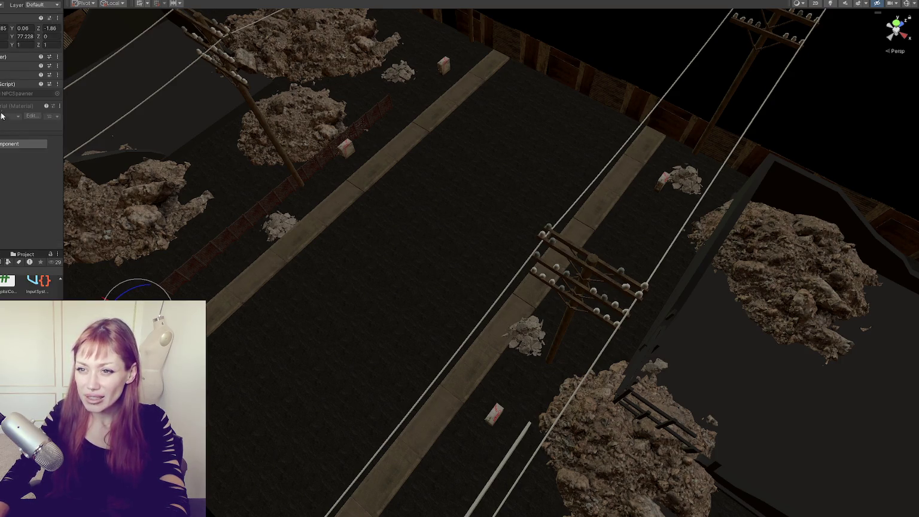
Delete the template Start and Update methods from NPCSpawner.cs, save, and close the stale WastelandChunkNPCSpawner.cs tab.
double_click(12, 94)
left_click_drag(123, 169, 71, 91)
key("BackSpace")
left_click(252, 77)
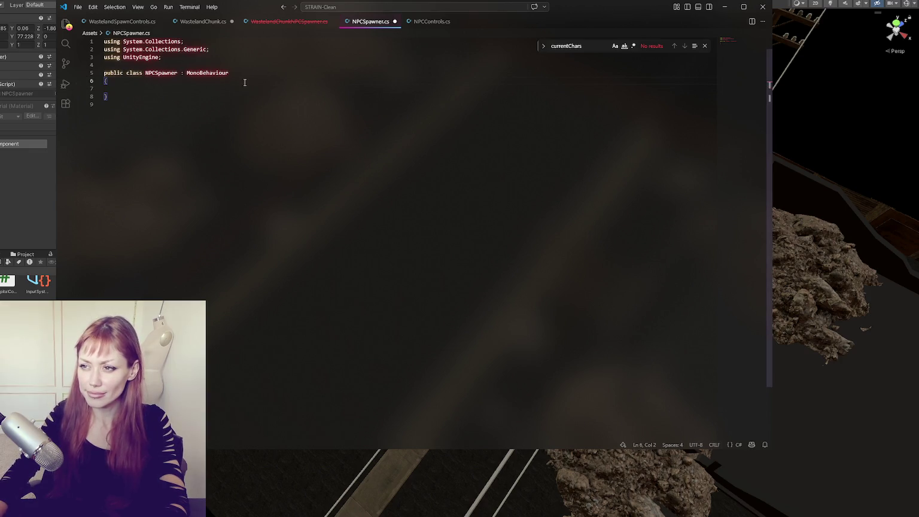
key("ctrl+s")
left_click(331, 21)
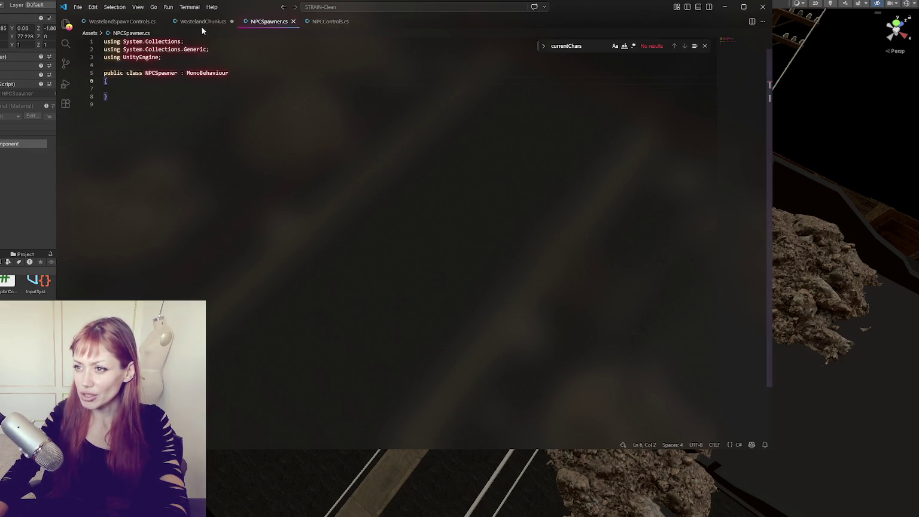
left_click(201, 24)
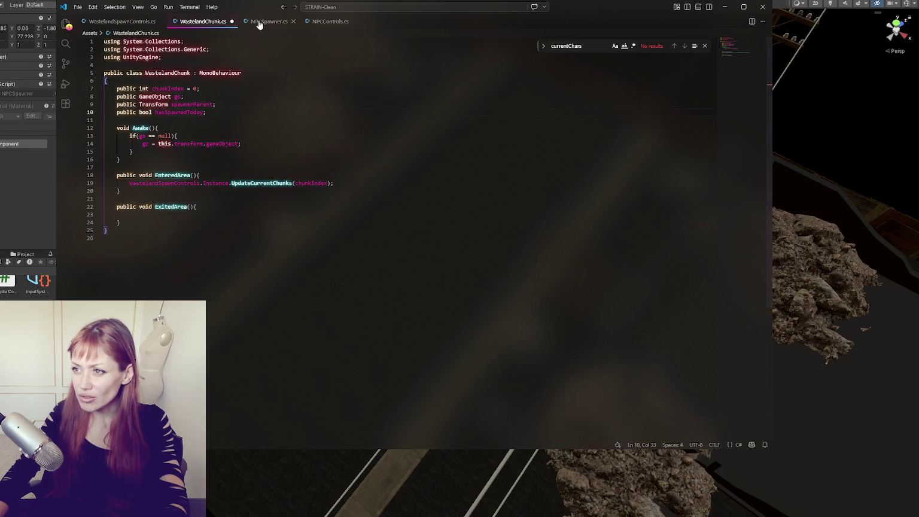
Declare 'public List<NPCSpawners> npcSpawners = new();' below hasSpawnedToday in WastelandChunk.cs.
key("Return")
type("public List<NPCSpawners>")
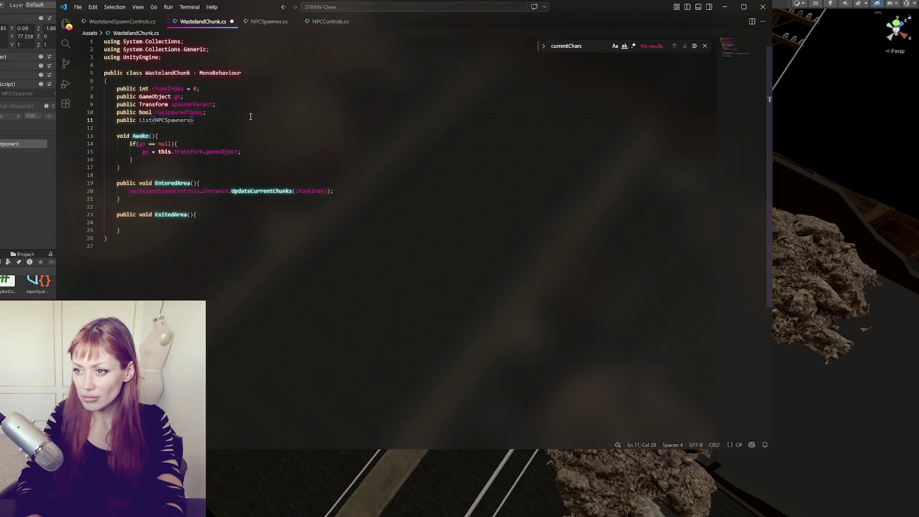
type(" npcSpawn")
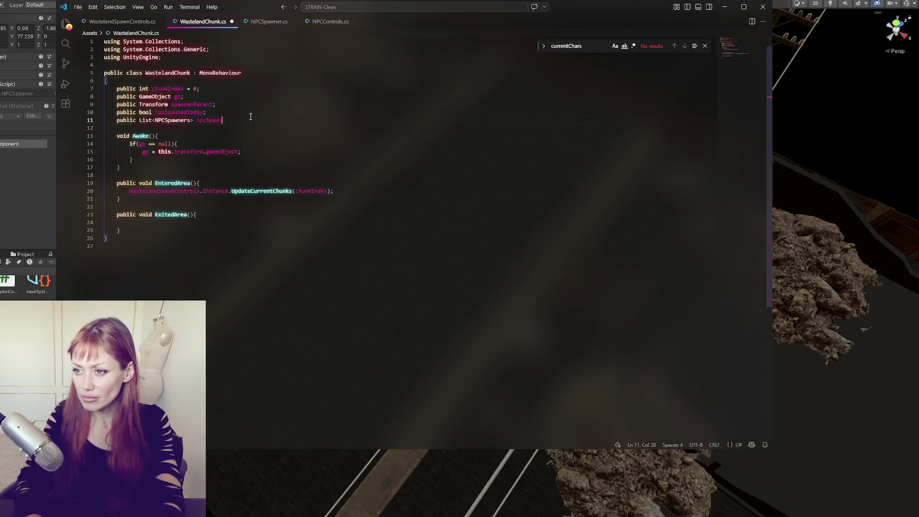
type("ers = new();")
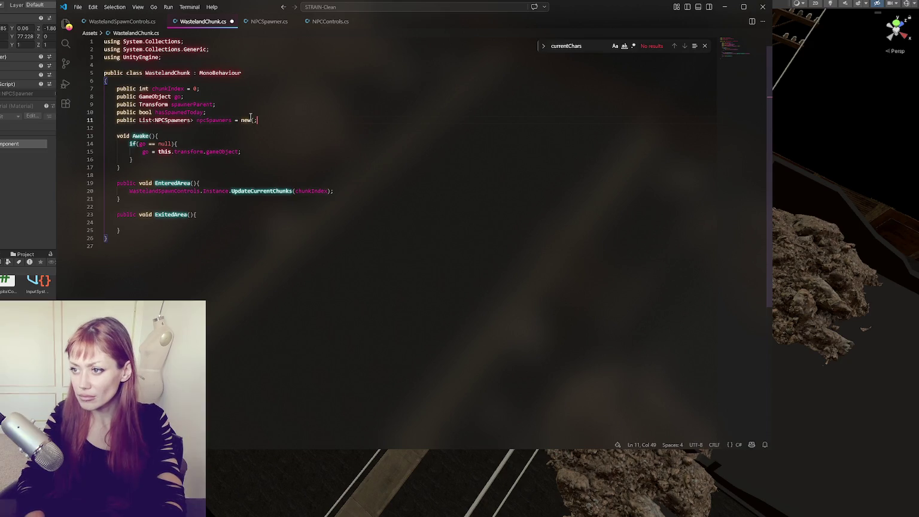
double_click(213, 120)
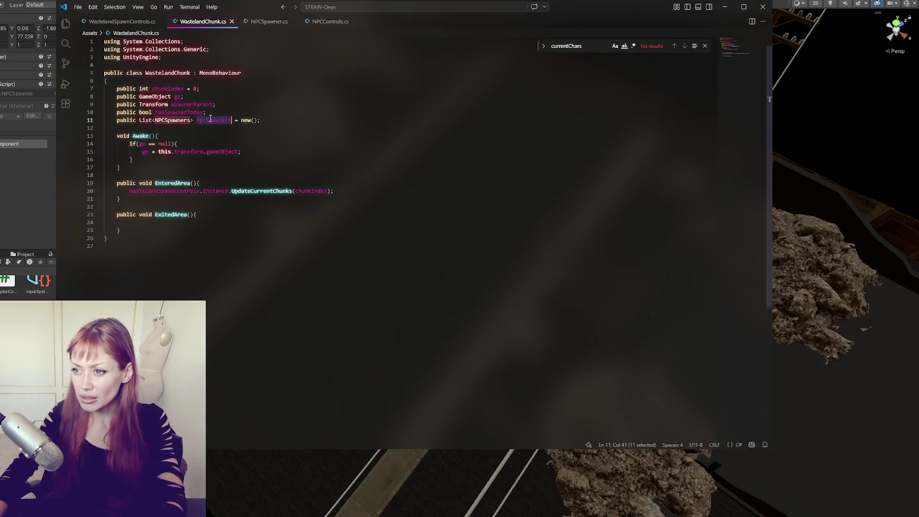
left_click(87, 22)
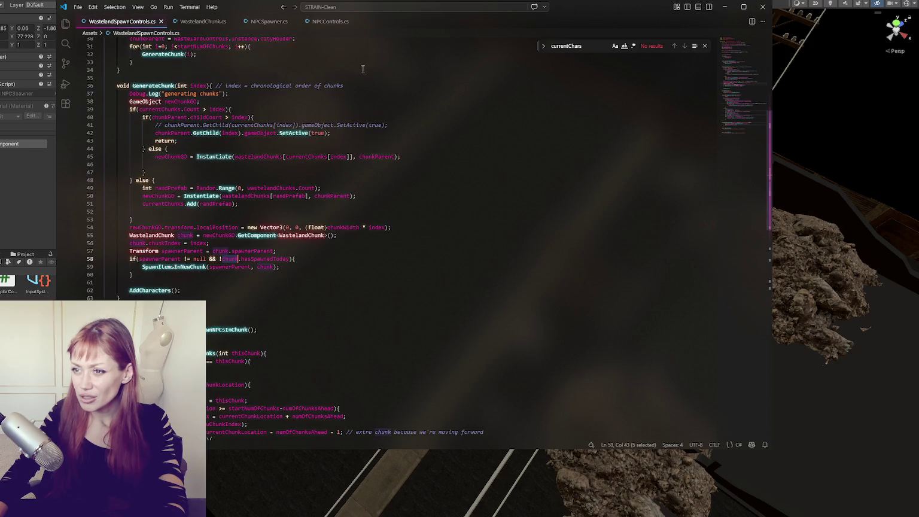
left_click(328, 22)
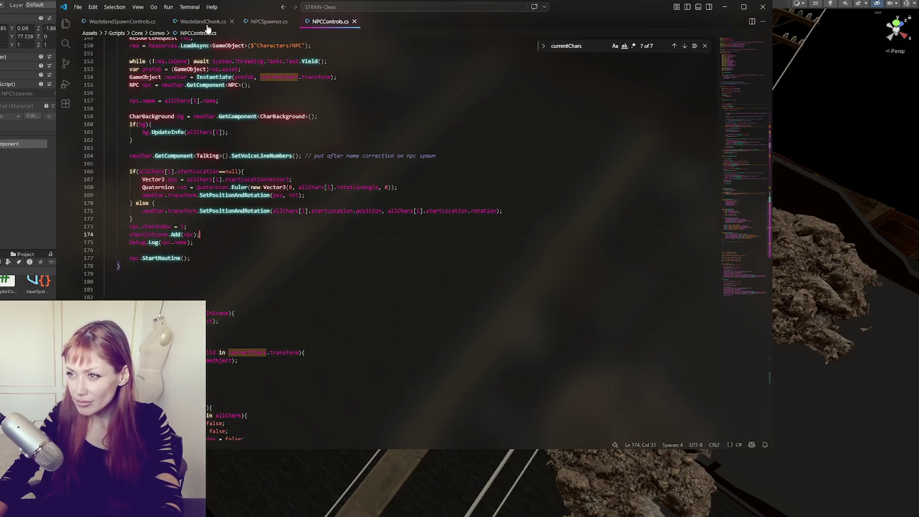
Remove the empty lines at the top of SpawnNPCsInChunk in NPCControls.cs.
scroll(249, 300, "down", 4)
key("ctrl+z")
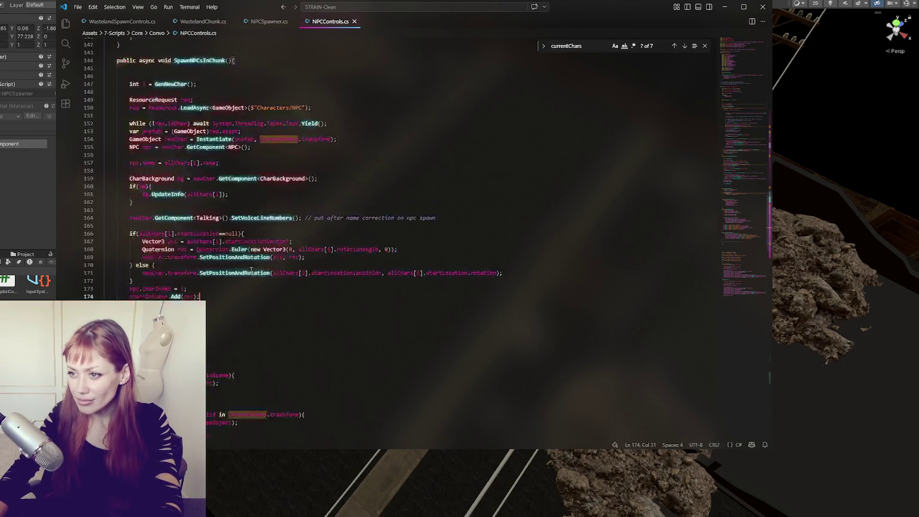
left_click(264, 201)
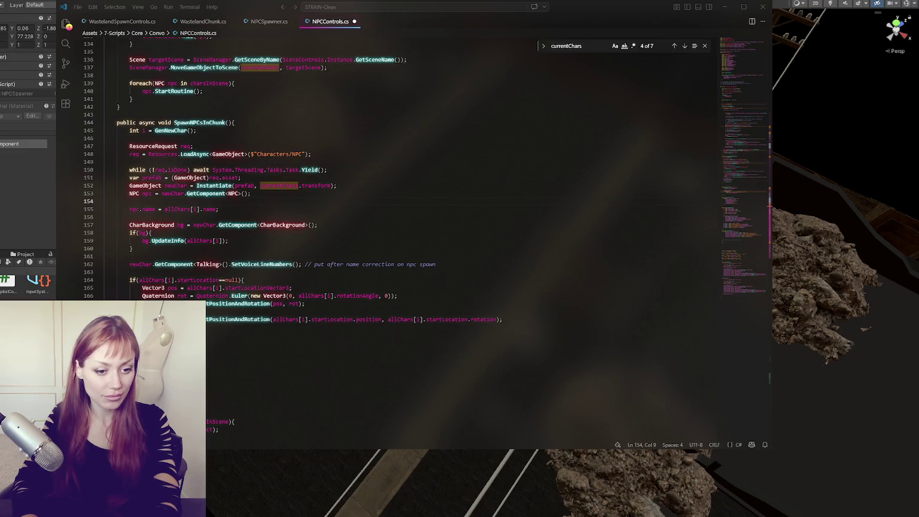
left_click(408, 233)
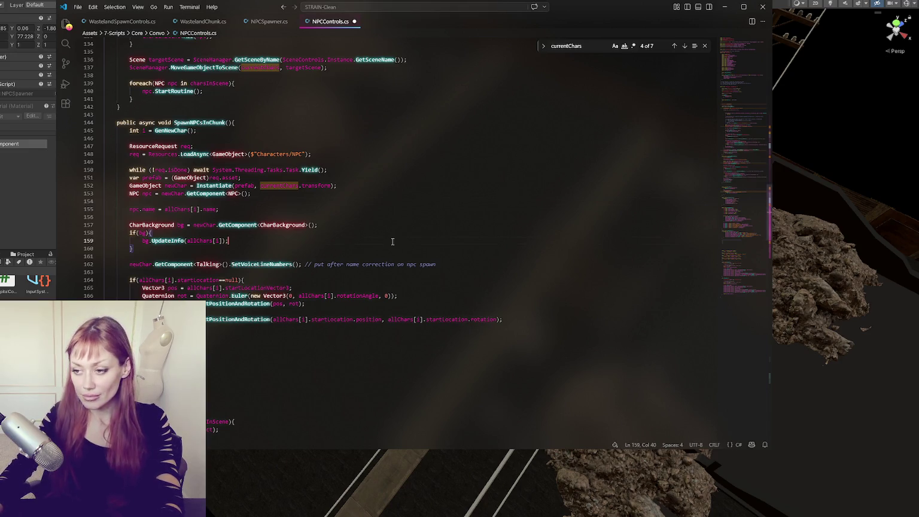
scroll(395, 240, "down", 3)
key("alt+Tab")
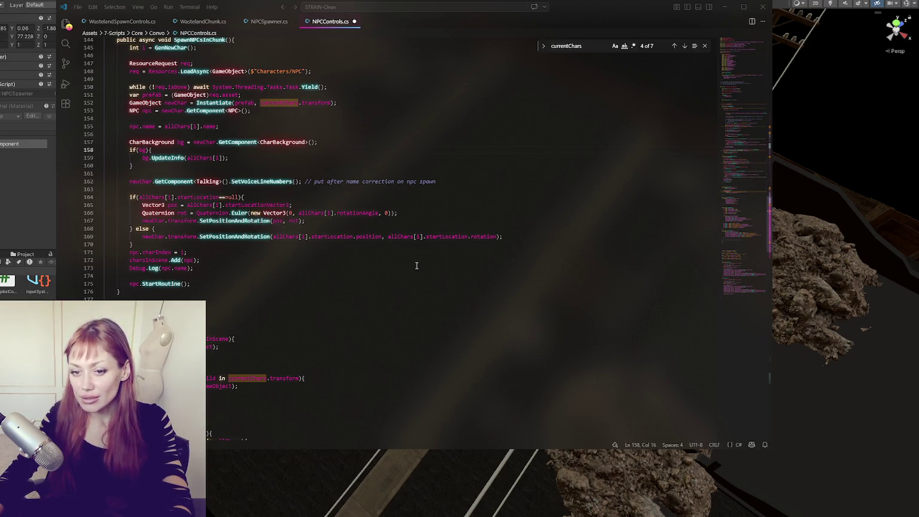
Step through SpawnNPCsInChunk's start-location branch and NPC-adding lines, then bring up NPCSpawner.cs.
left_click(335, 276)
left_click(315, 219)
left_click(317, 254)
left_click(296, 231)
left_click(327, 261)
scroll(330, 263, "down", 4)
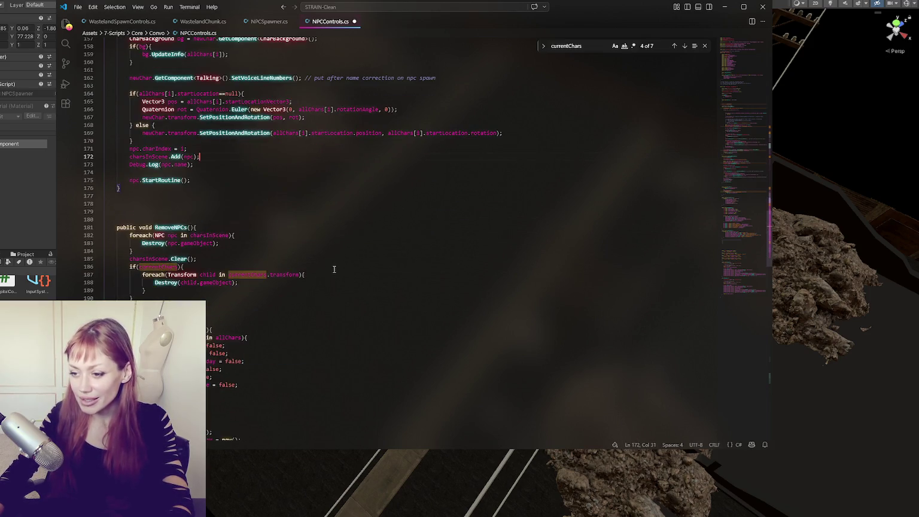
left_click(259, 32)
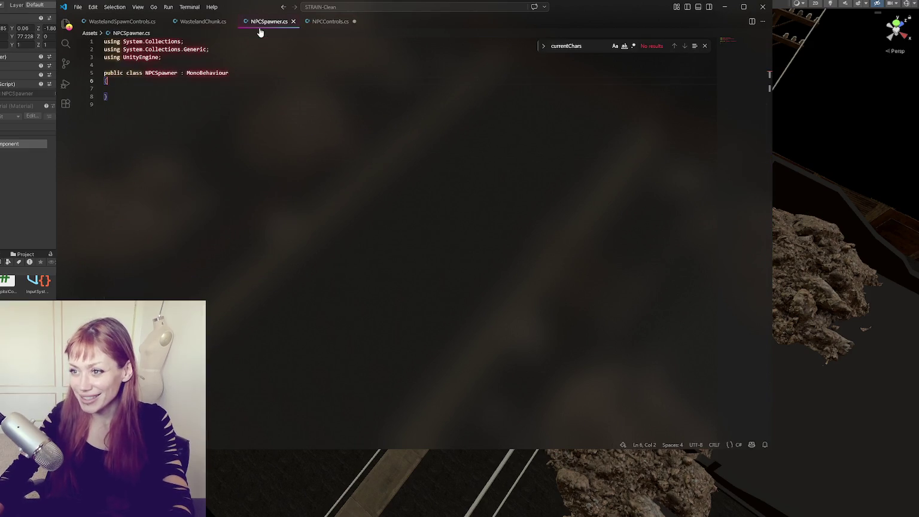
Compare WastelandSpawnControls.cs with the fields declared in WastelandChunk.cs.
left_click(202, 25)
left_click(120, 21)
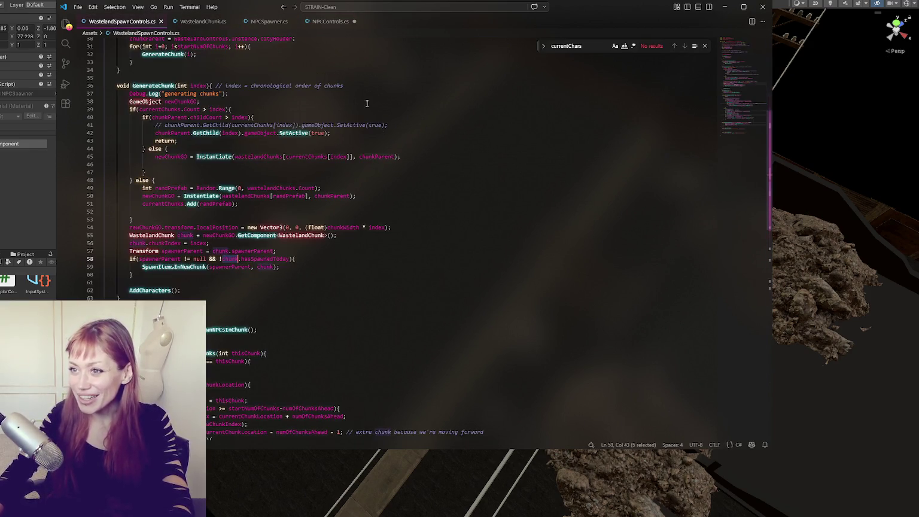
double_click(270, 259)
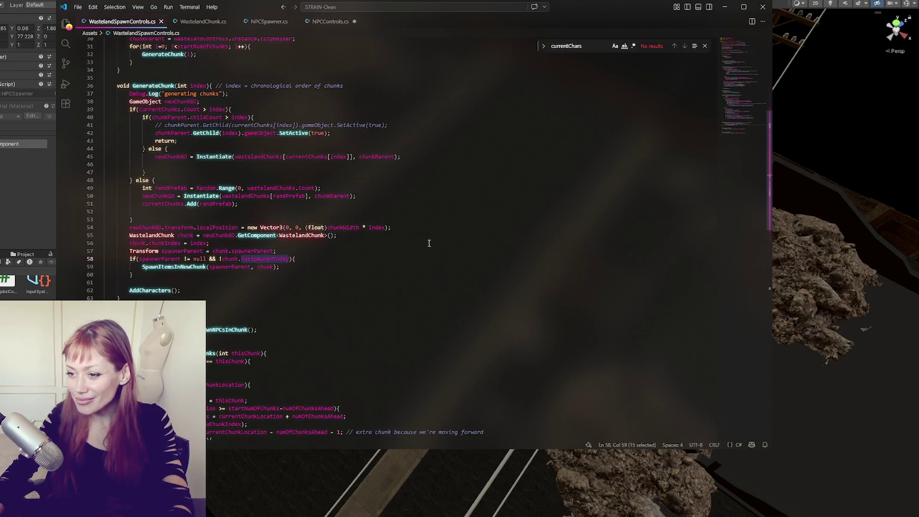
left_click(184, 267)
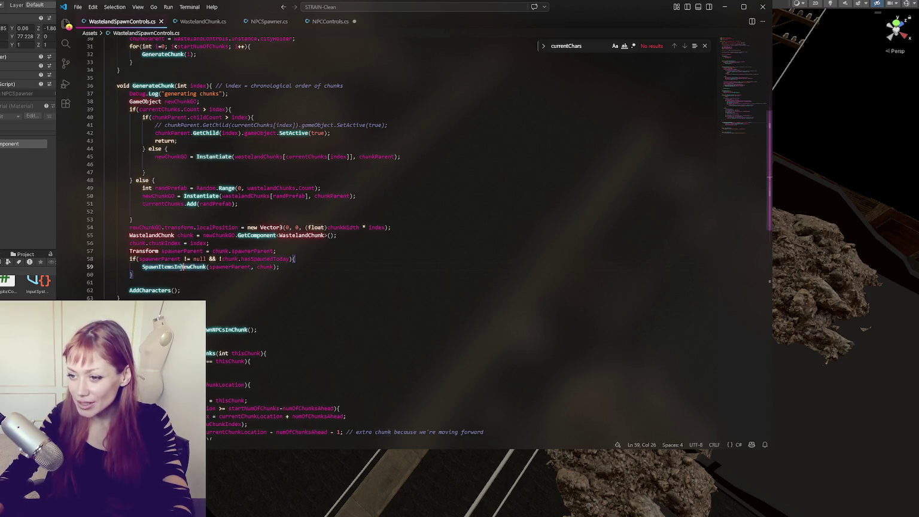
left_click(266, 21)
left_click(196, 21)
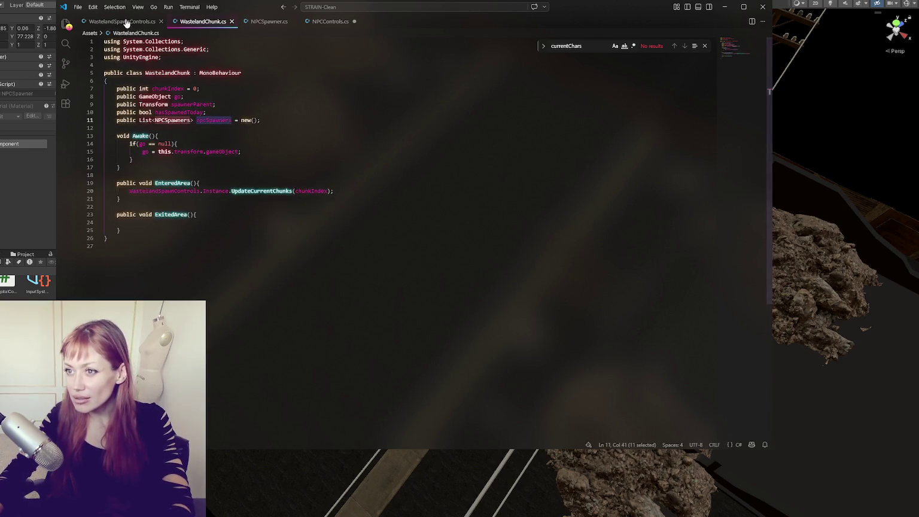
left_click(122, 21)
Add a foreach (NPCSpawner s in chunk.npcSpawners) loop that calls AddCharacters().
left_click(190, 280)
key("Return")
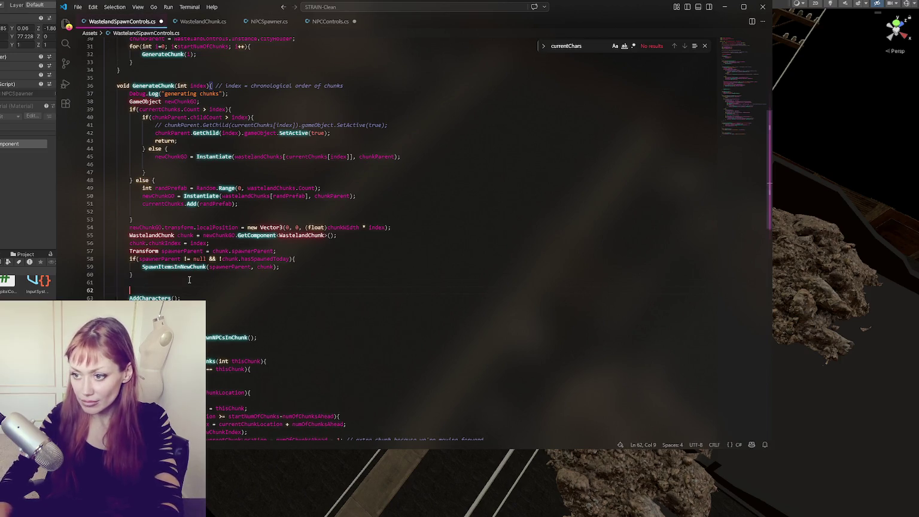
key("Return")
key("Up")
type("for")
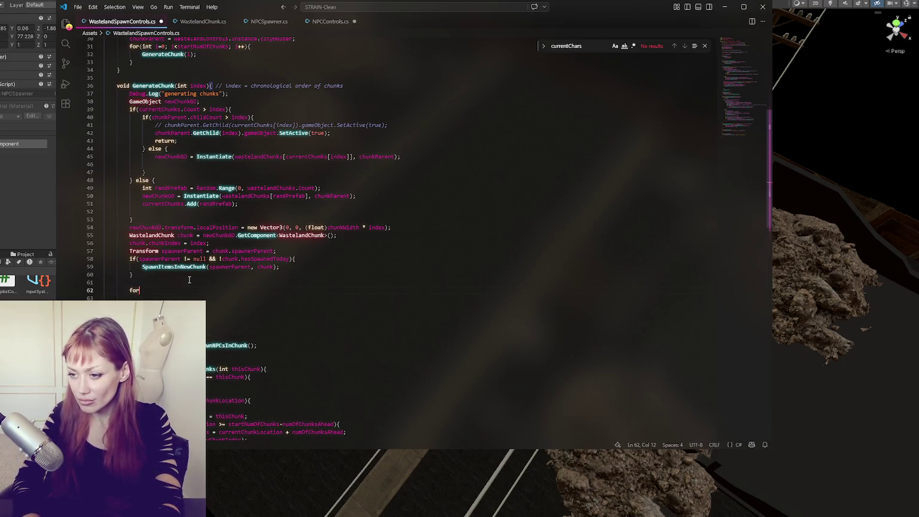
type("each(npcSpawners")
key("ctrl+BackSpace")
type("NP")
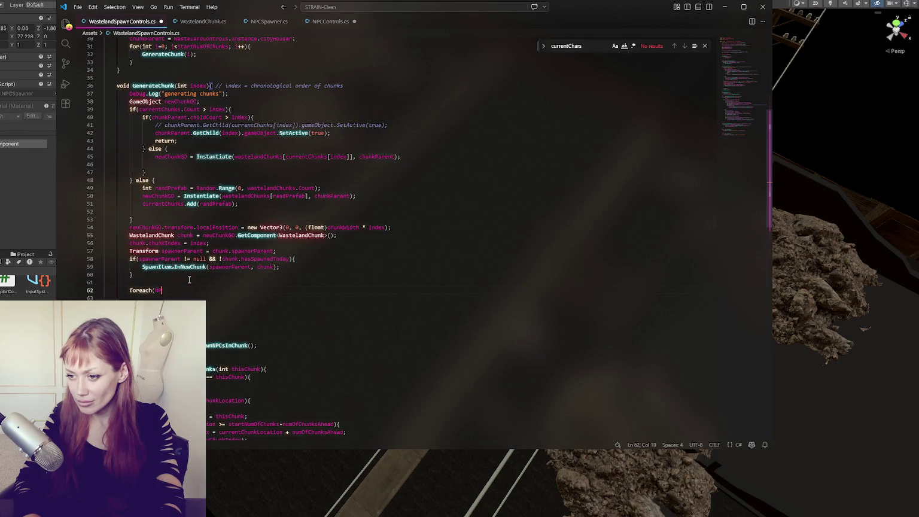
type("CSpawner")
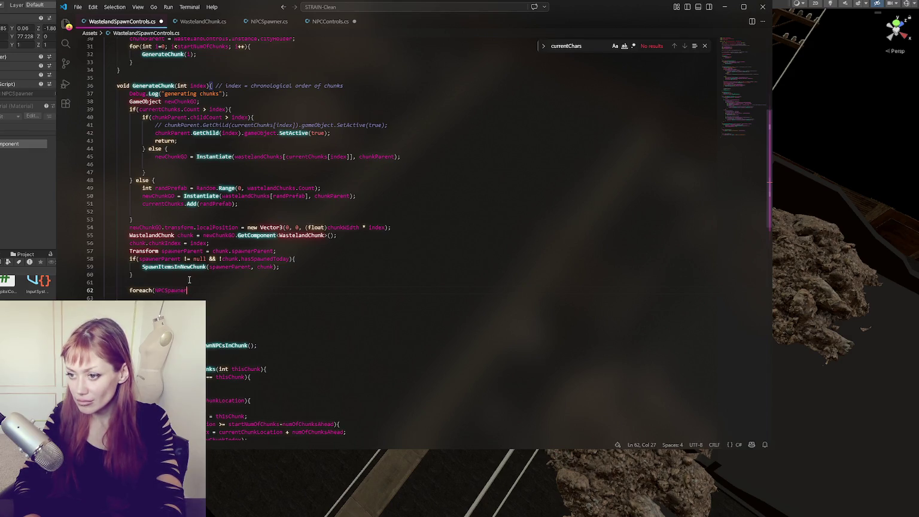
type(" s in npcSpawners){")
key("Return")
key("Return")
left_click(207, 290)
type("chunk.")
key("Down")
key("Down")
key("Down")
left_click(194, 296)
type("AddCharacters();")
Pass s to AddCharacters, give it an NPCSpawner s parameter, forward s to SpawnNPCsInChunk, and save.
scroll(186, 286, "down", 2)
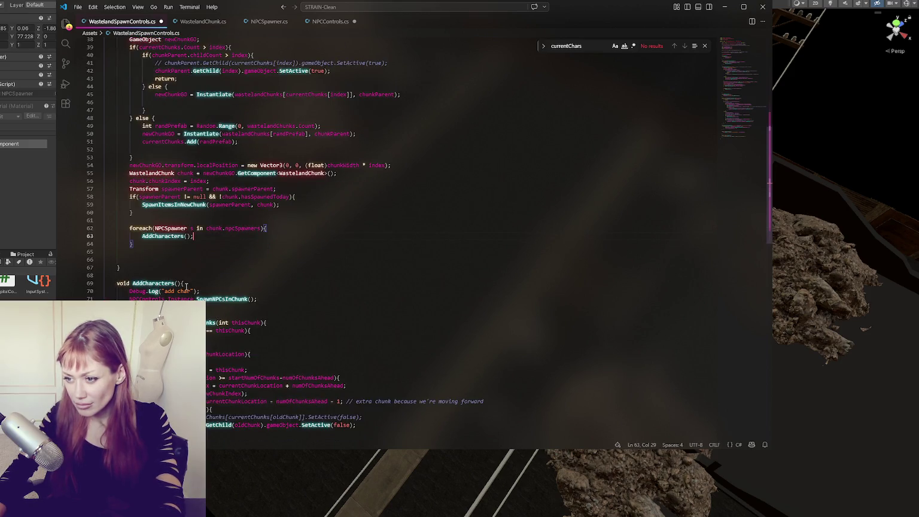
left_click(188, 236)
type("s")
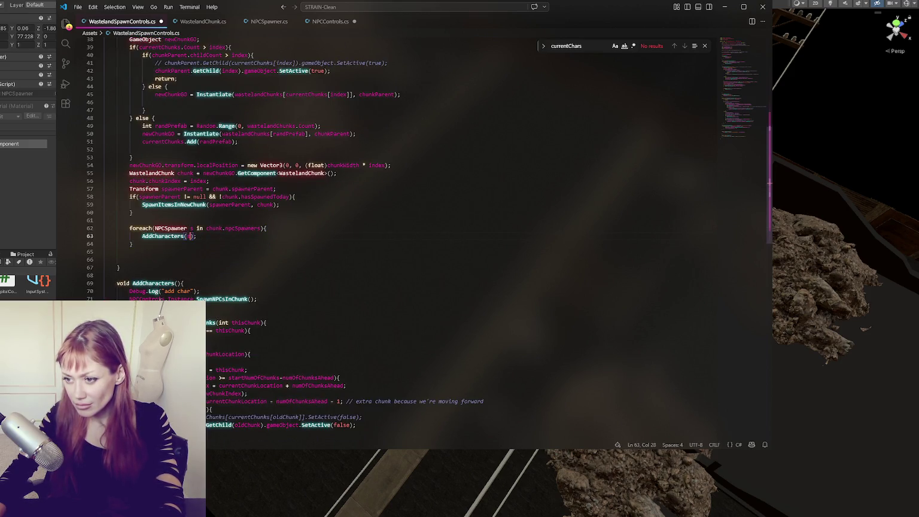
double_click(171, 229)
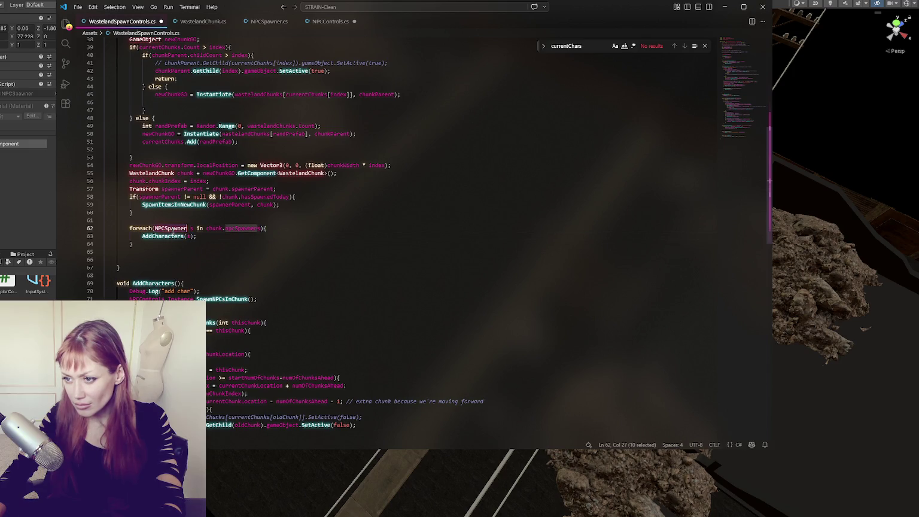
left_click(179, 283)
type("NPCSpawner")
type("s")
key("Down")
left_click(268, 299)
key("Left")
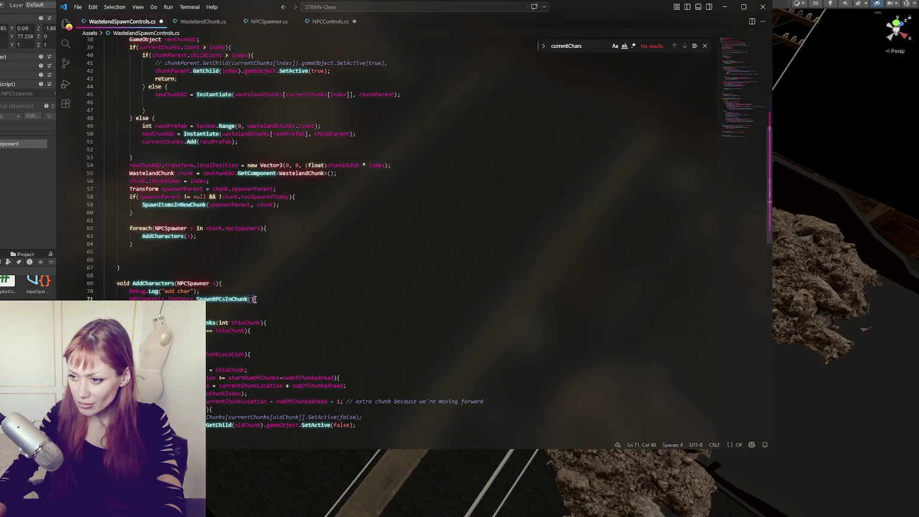
type("s")
key("ctrl+s")
In NPCControls.cs, add an NPCSpawner s parameter to SpawnNPCsInChunk and save.
double_click(192, 283)
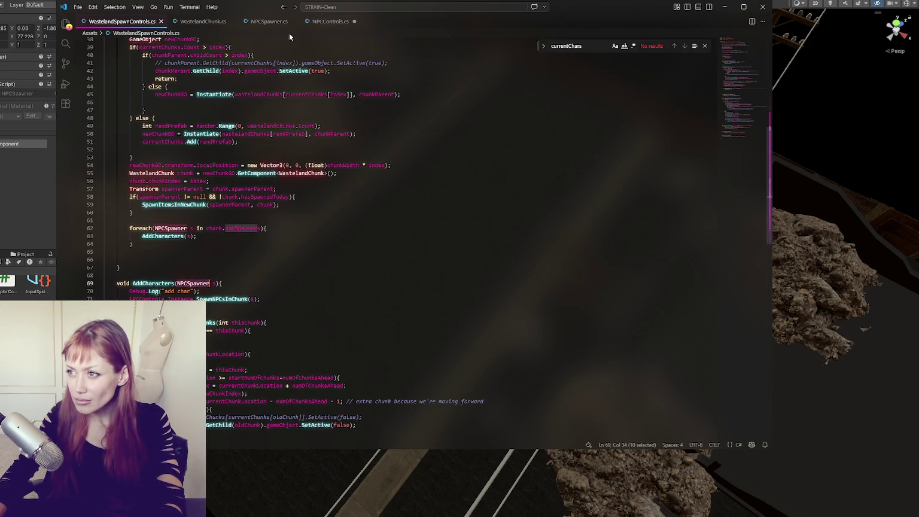
left_click(329, 21)
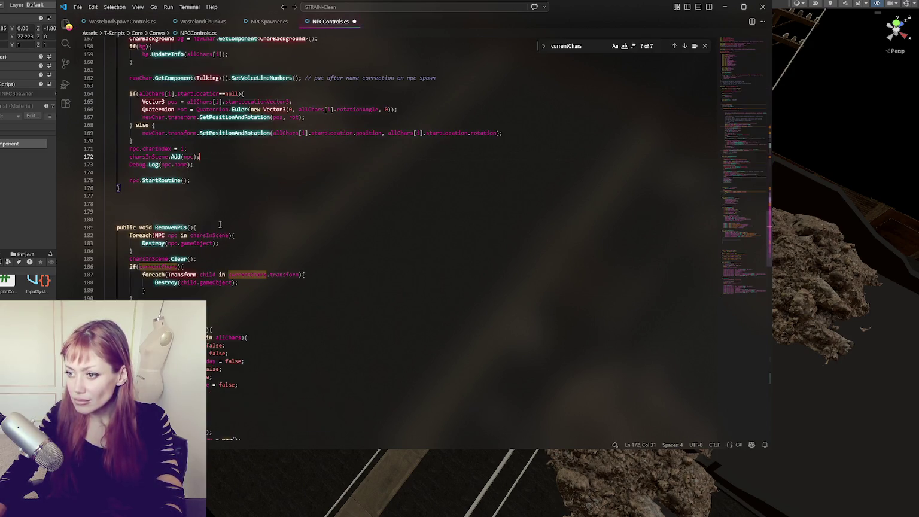
scroll(169, 227, "up", 7)
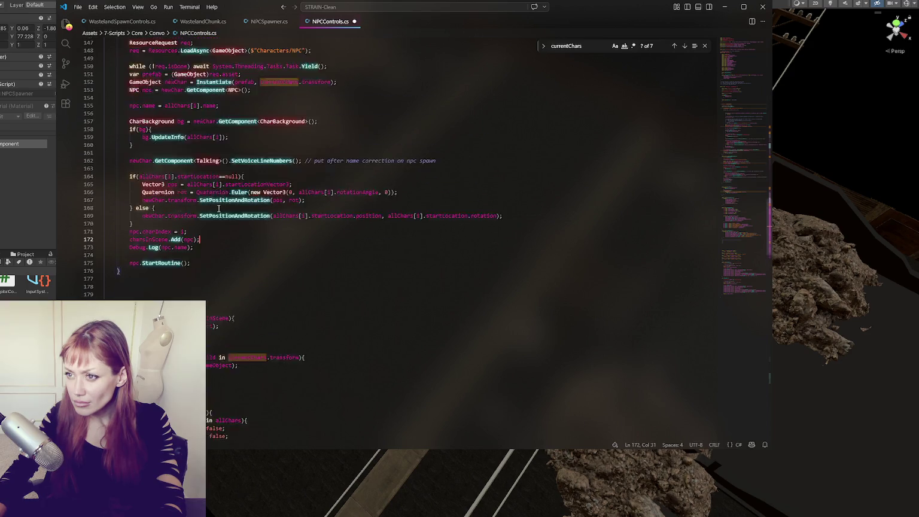
left_click(228, 102)
type("NPCSpawner s){")
key("End")
key("ctrl+s")
double_click(242, 102)
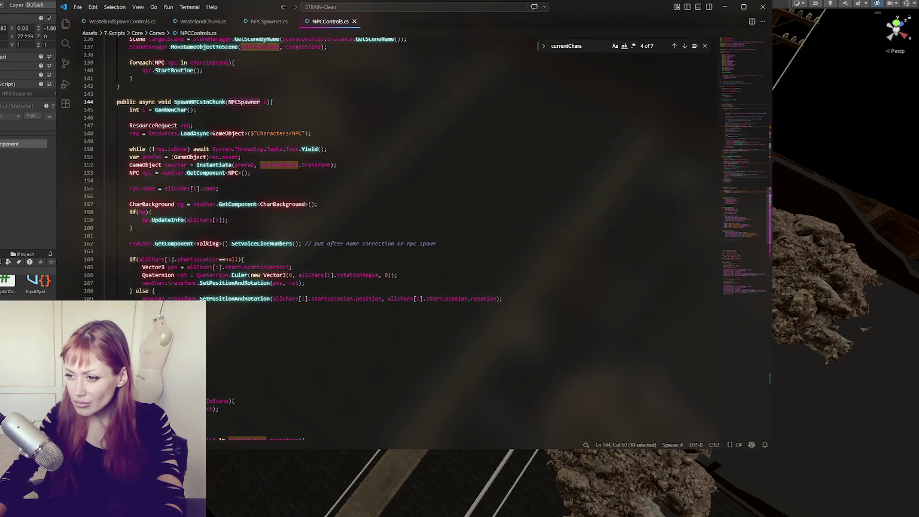
left_click(301, 282)
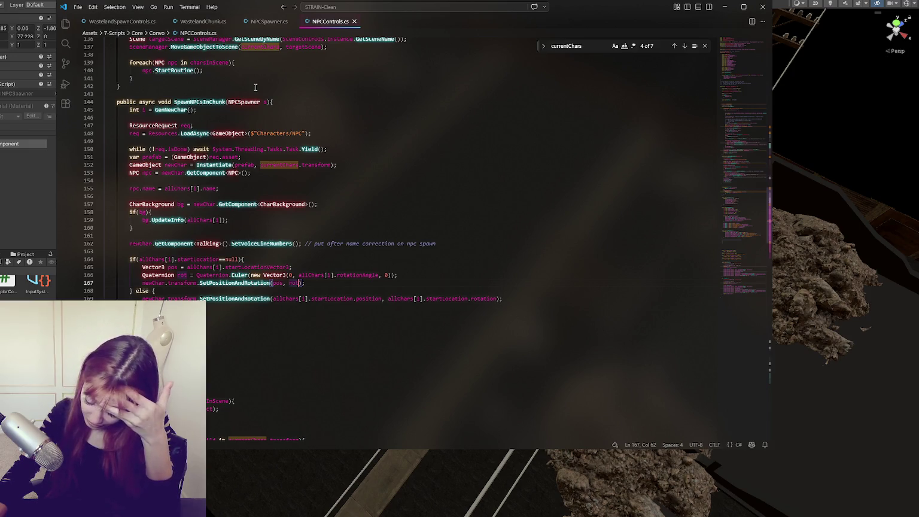
left_click(269, 22)
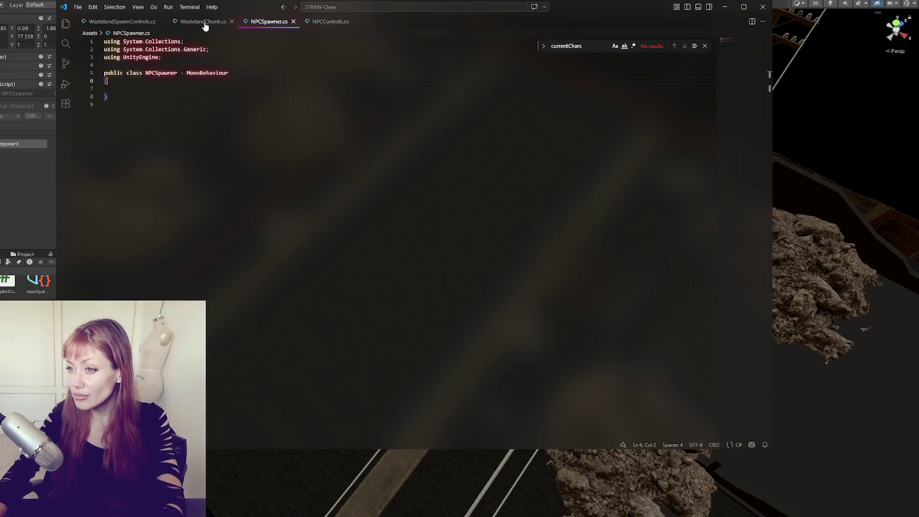
Declare a public Vector3 pos field in NPCSpawner and save.
left_click(188, 89)
type("pub")
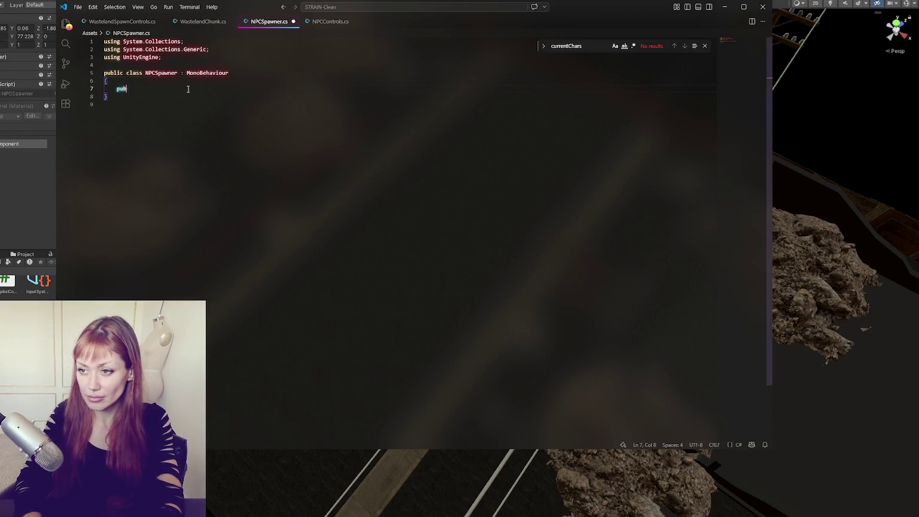
type("lic bo")
key("BackSpace")
key("BackSpace")
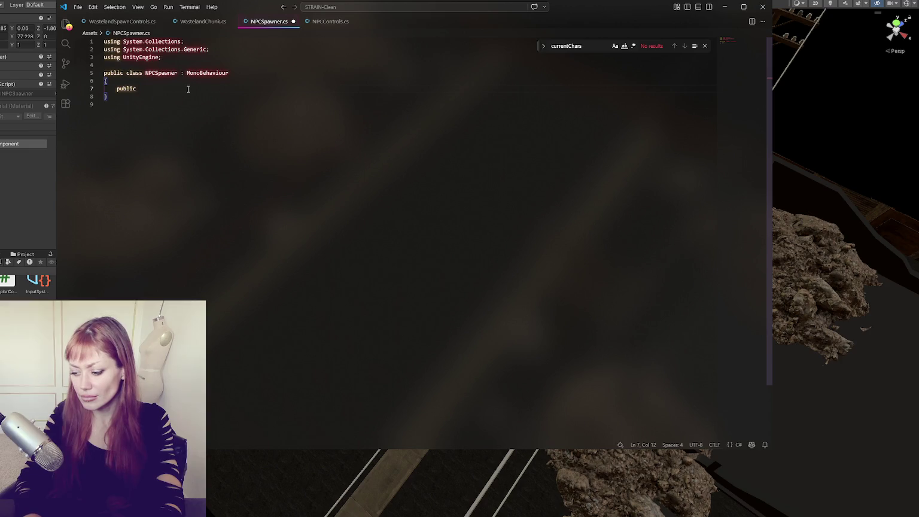
type("Vector3 ")
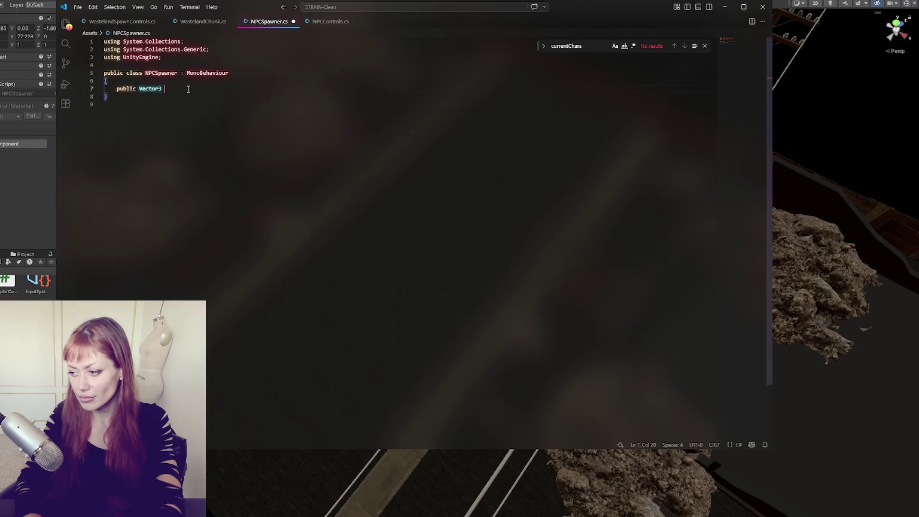
type("pos;")
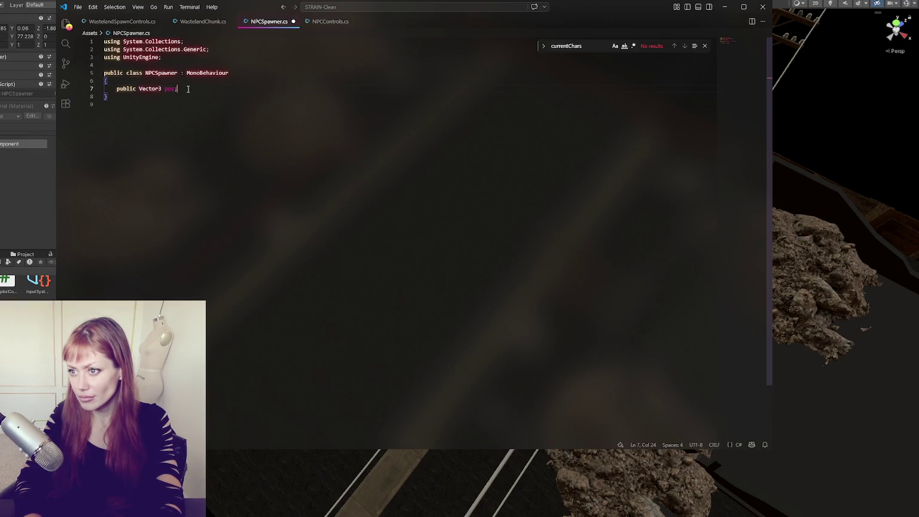
key("ctrl+s")
Duplicate the field line into public Quaternion rot; and save the script.
triple_click(188, 89)
key("ctrl+c")
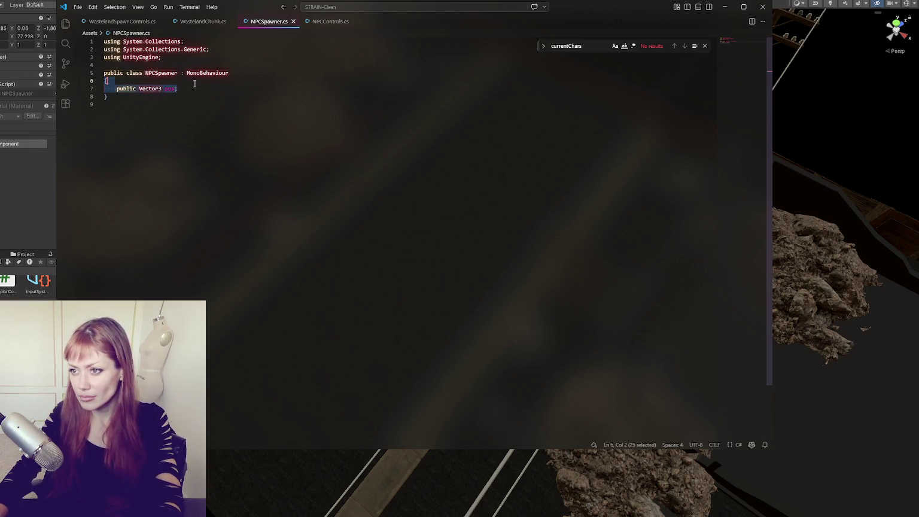
key("ctrl+v")
left_click(150, 97)
double_click(150, 97)
type("Quaternion")
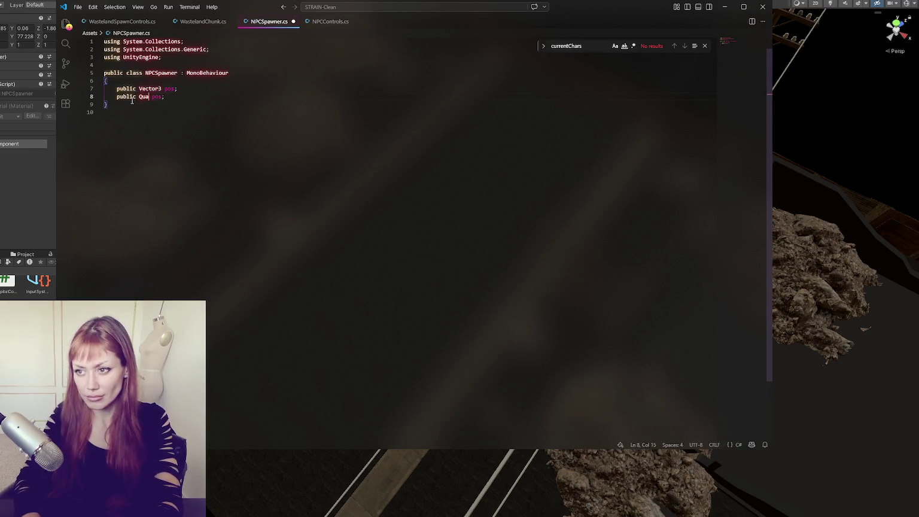
double_click(181, 96)
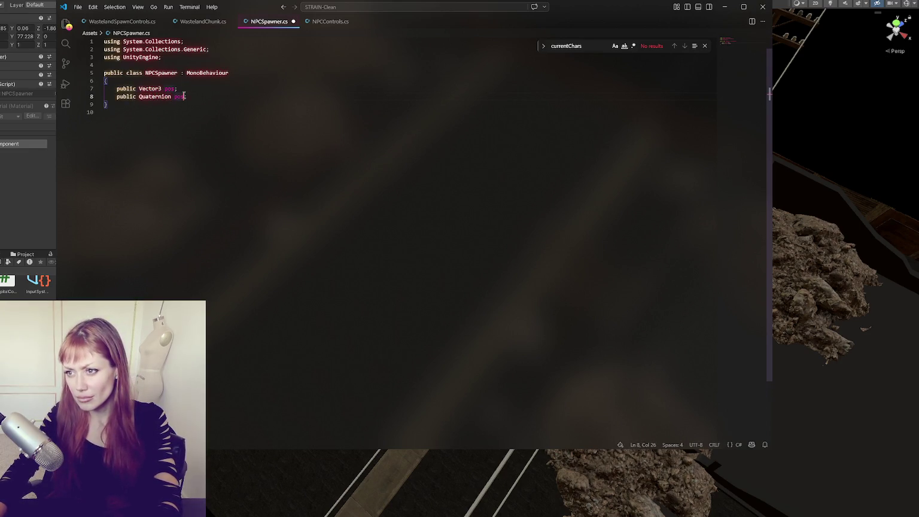
type("rot")
key("ctrl+s")
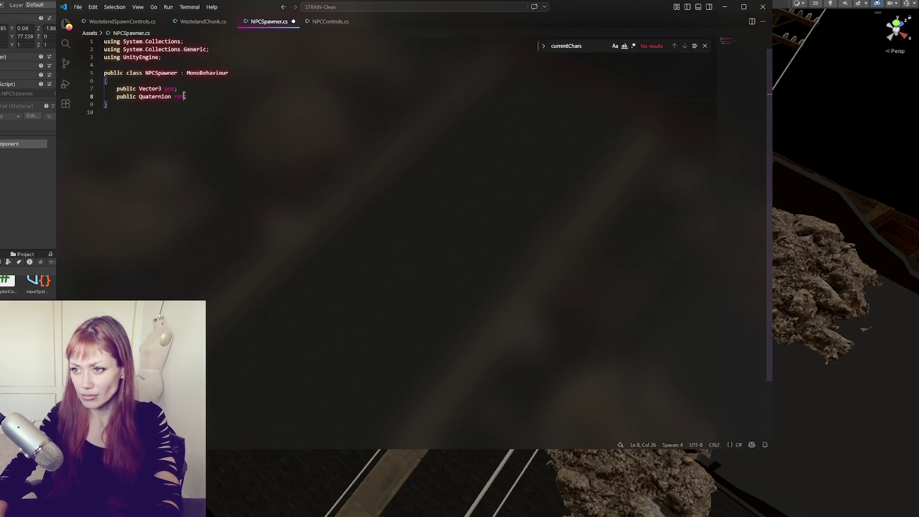
left_click(197, 22)
left_click(146, 21)
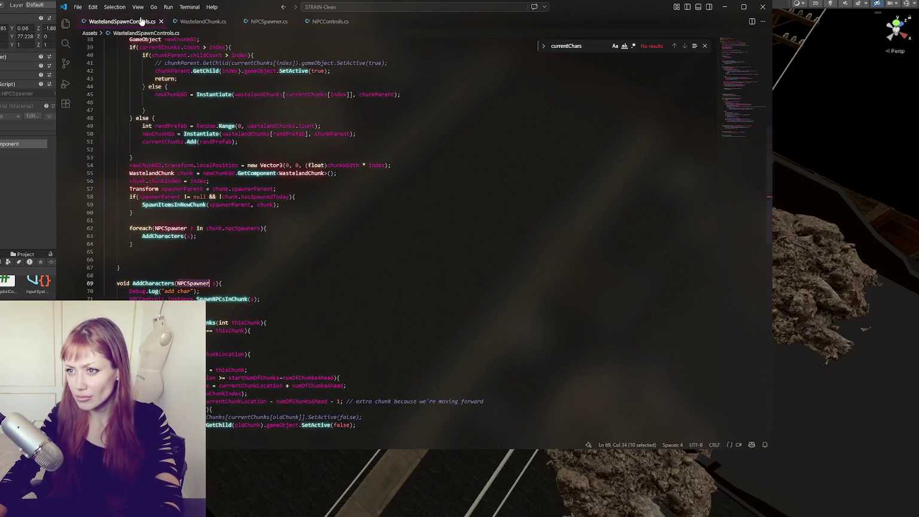
Comment out the start-location if/else block in SpawnNPCsInChunk with Ctrl+/.
left_click(317, 22)
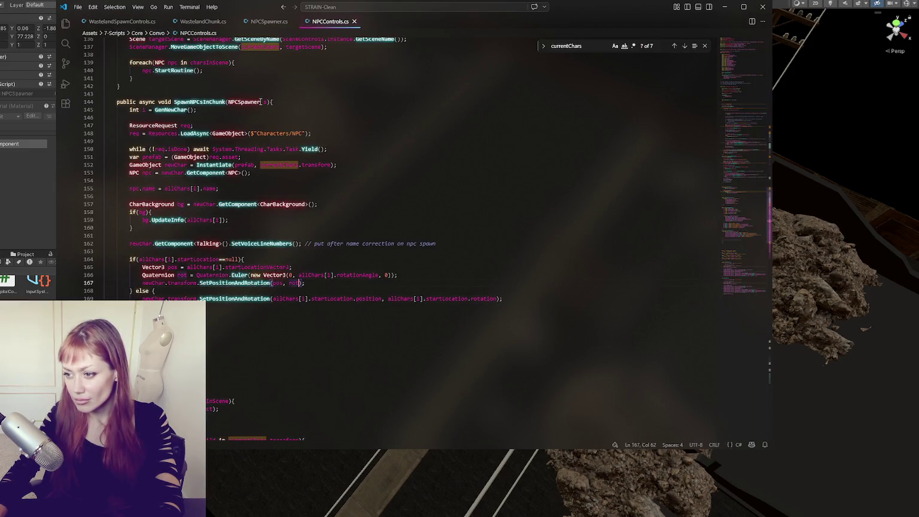
scroll(336, 219, "down", 3)
left_click(357, 219)
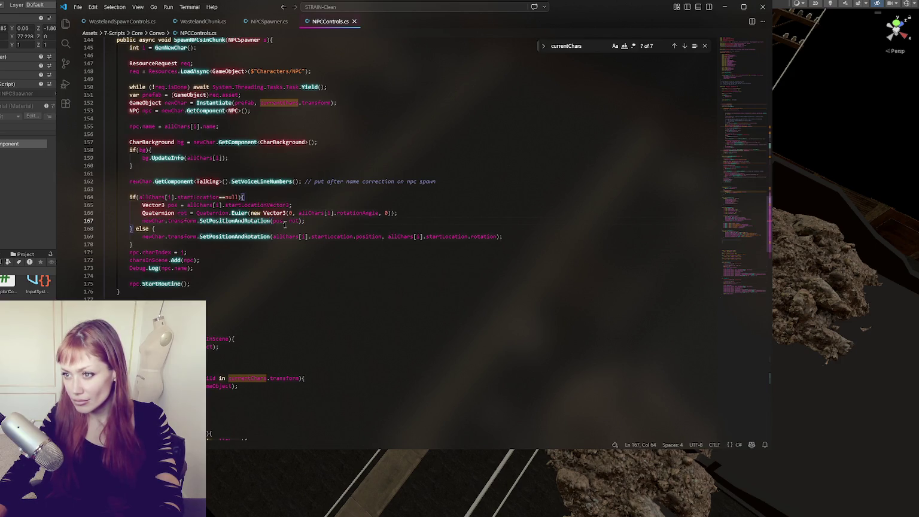
left_click_drag(418, 215, 417, 219)
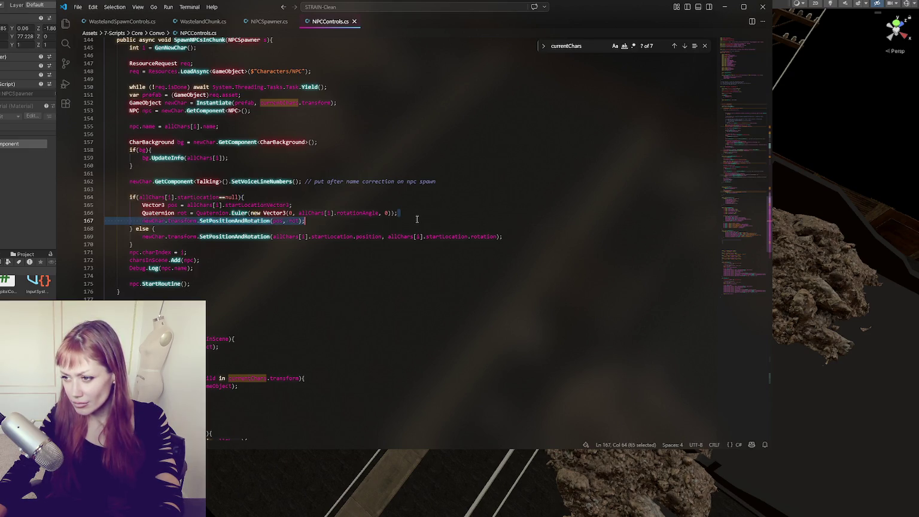
left_click(191, 196)
key("End")
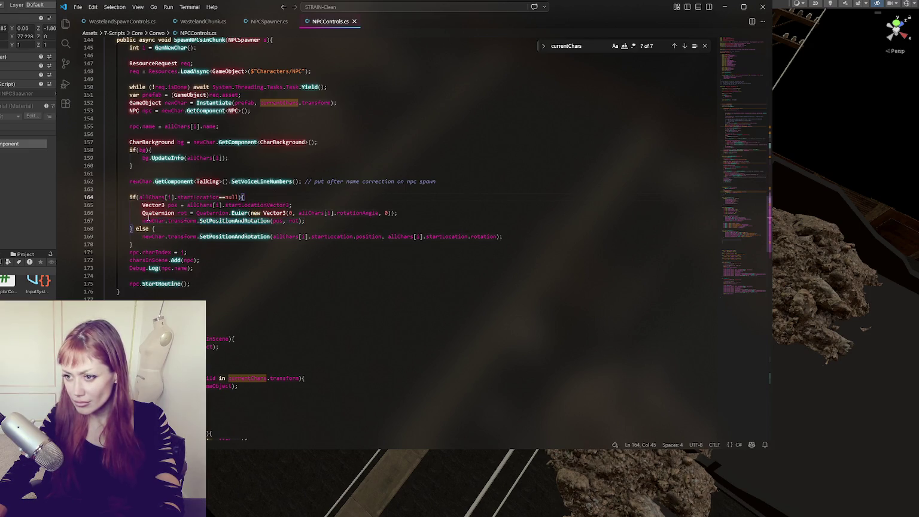
left_click(142, 221)
key("shift+End")
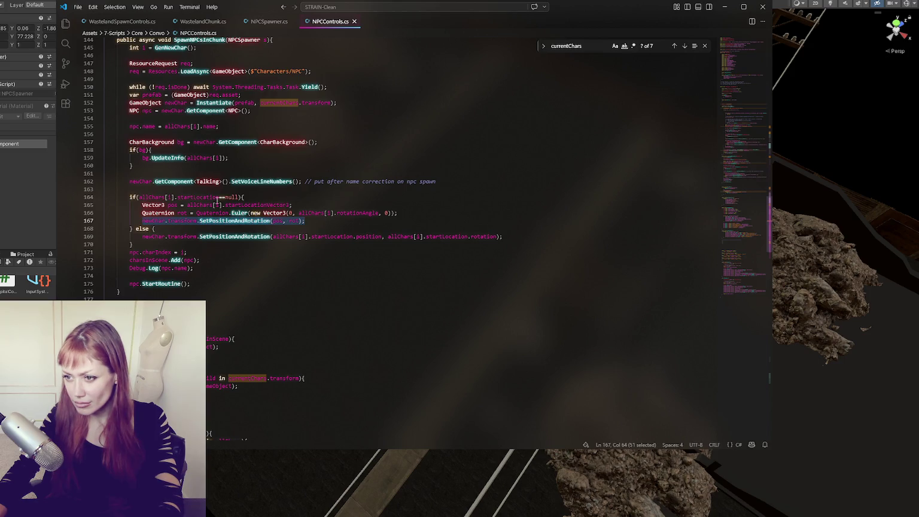
left_click_drag(198, 196, 203, 244)
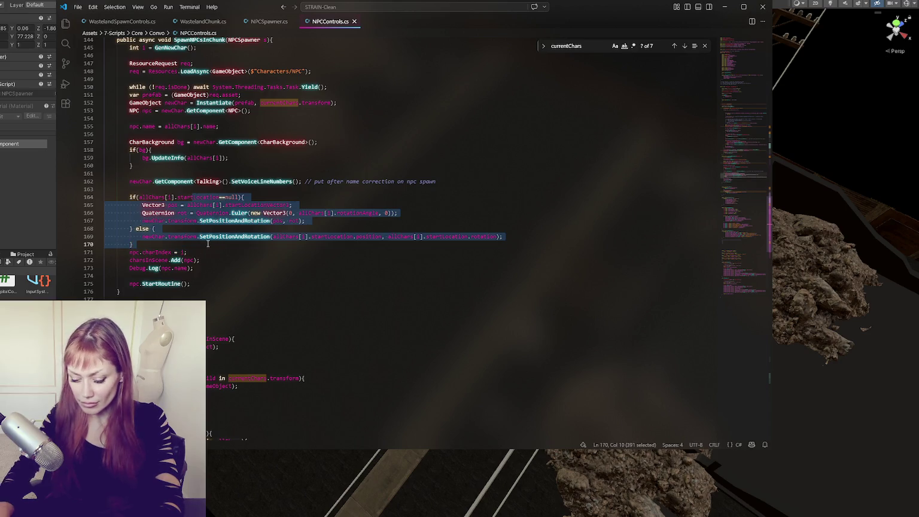
key("ctrl+slash")
Add newChar.transform.SetPositionAndRotation(s.pos, s.rot); above the commented block.
left_click(511, 179)
key("Return")
key("Return")
key("ctrl+v")
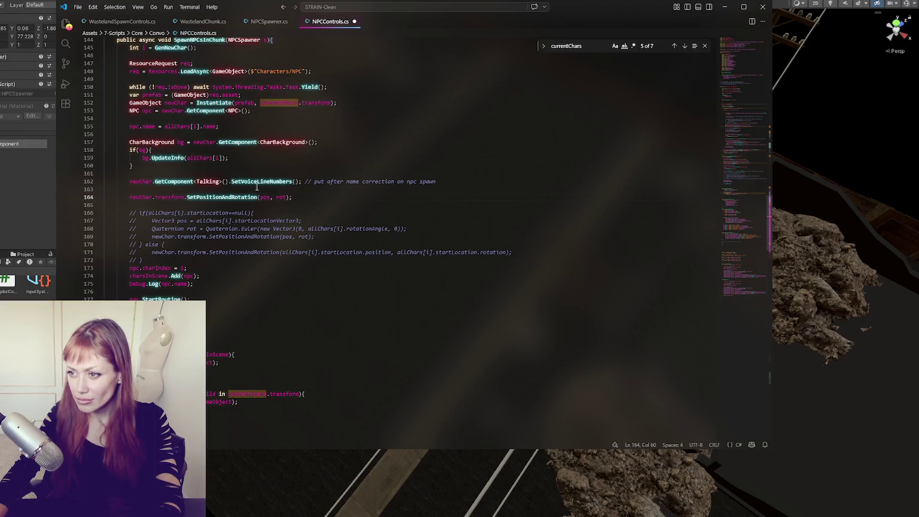
type("s.")
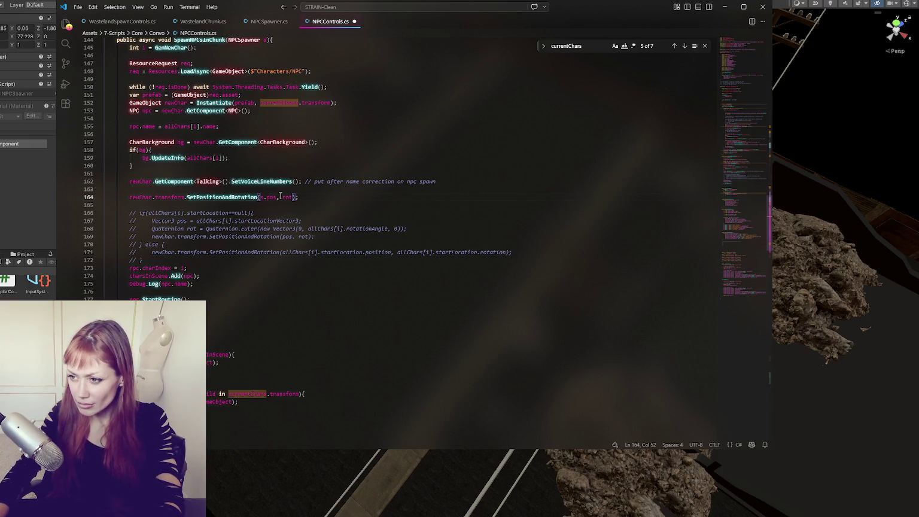
left_click(284, 197)
type("s.")
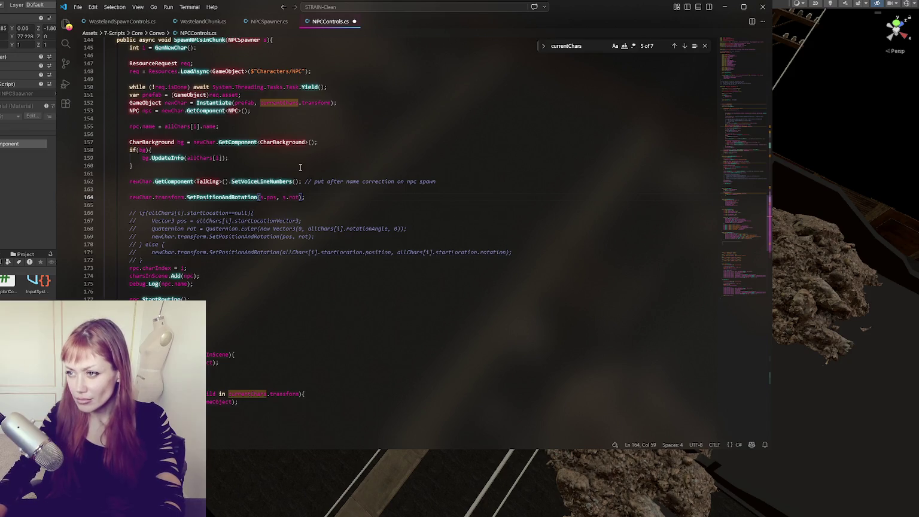
left_click(268, 22)
left_click(207, 97)
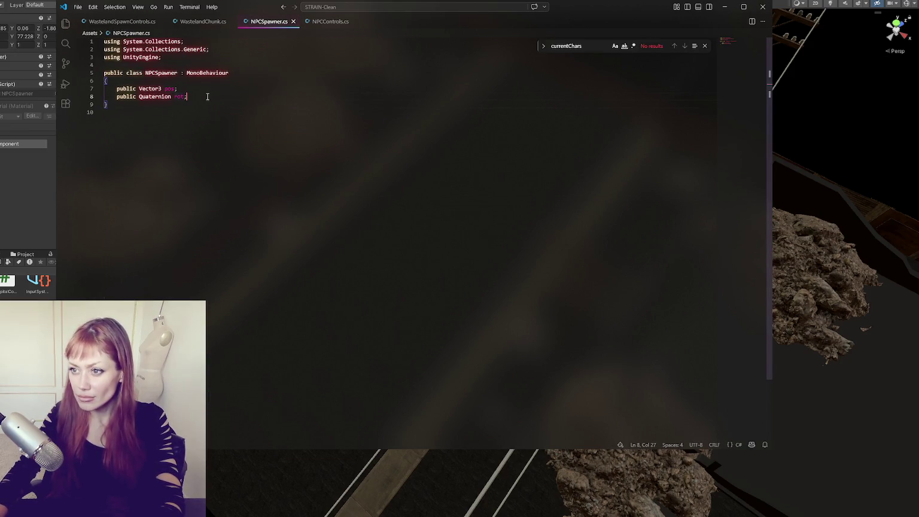
Add an empty void Start() method below the rot field in NPCSpawner.
key("Return")
key("Return")
type("void ")
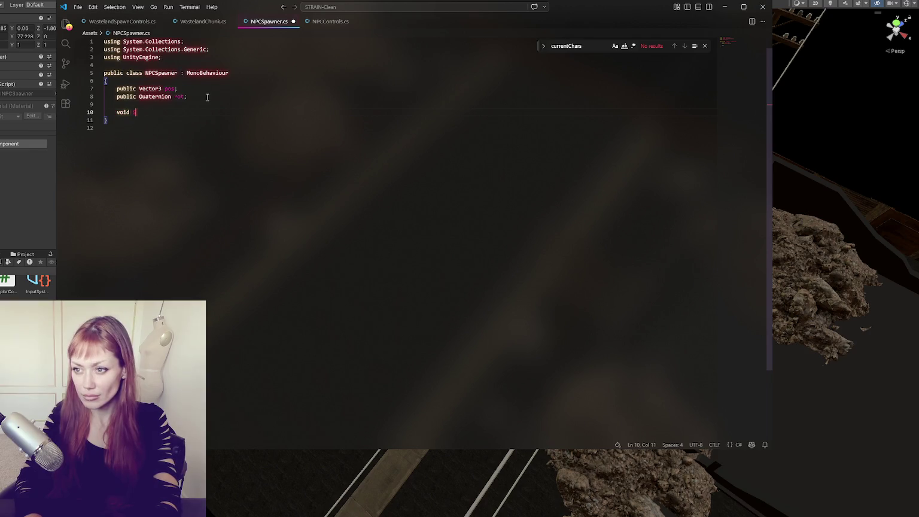
type("Start()P{")
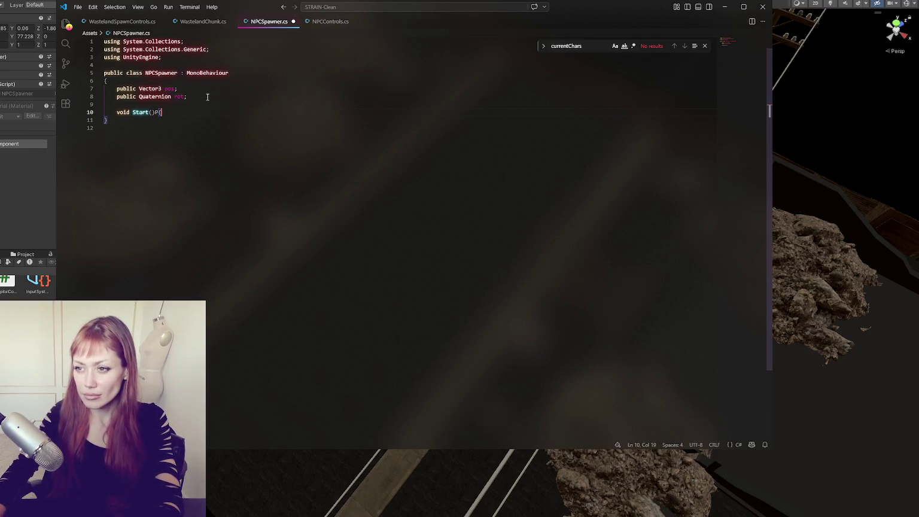
left_click_drag(192, 111, 197, 107)
key("BackSpace")
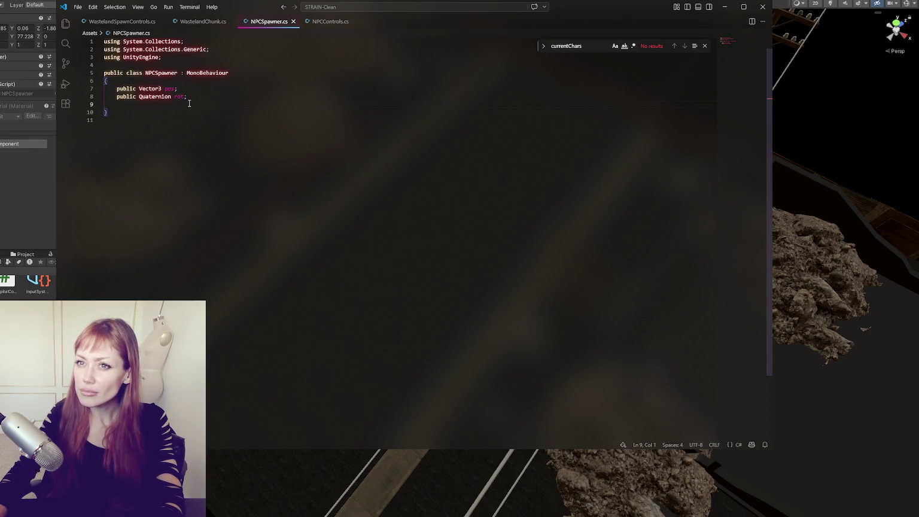
key("Return")
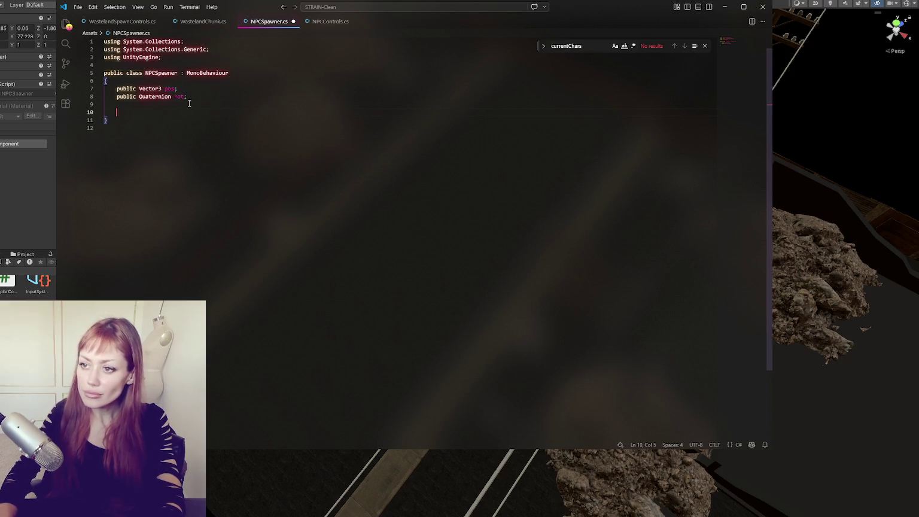
type("void Start(){")
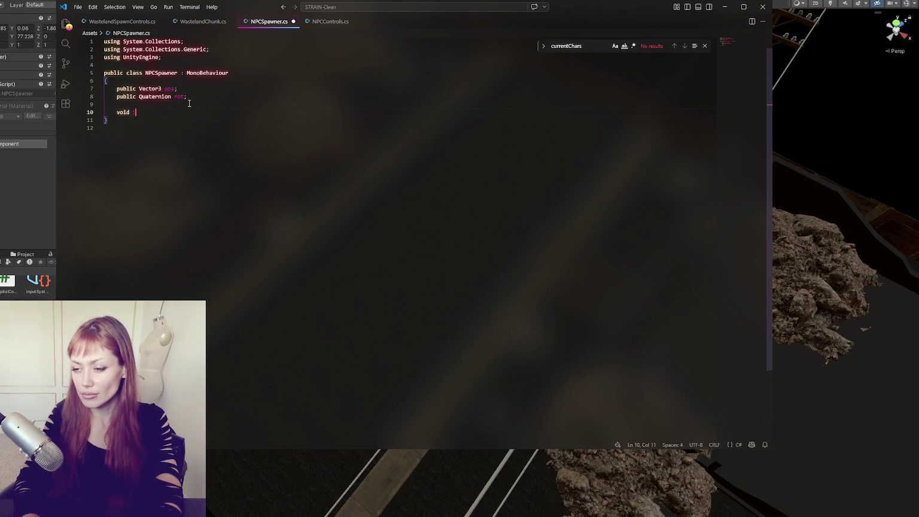
key("Return")
key("Return")
key("BackSpace")
key("BackSpace")
key("BackSpace")
type("[]")
key("BackSpace")
key("BackSpace")
Set pos = this.transform.position and rot = this.transform.rotation in Start, then save.
type("post =")
key("BackSpace")
key("BackSpace")
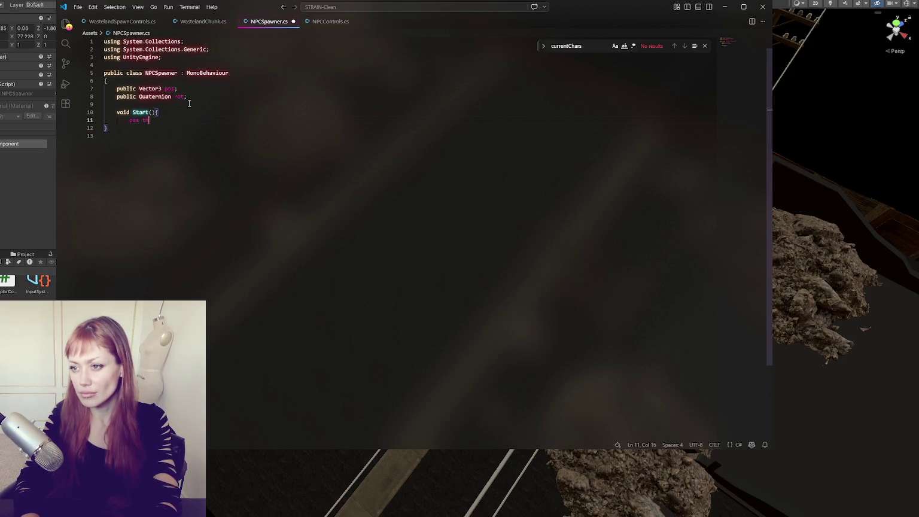
type("this.transform.position;")
key("Return")
type("rot = thi")
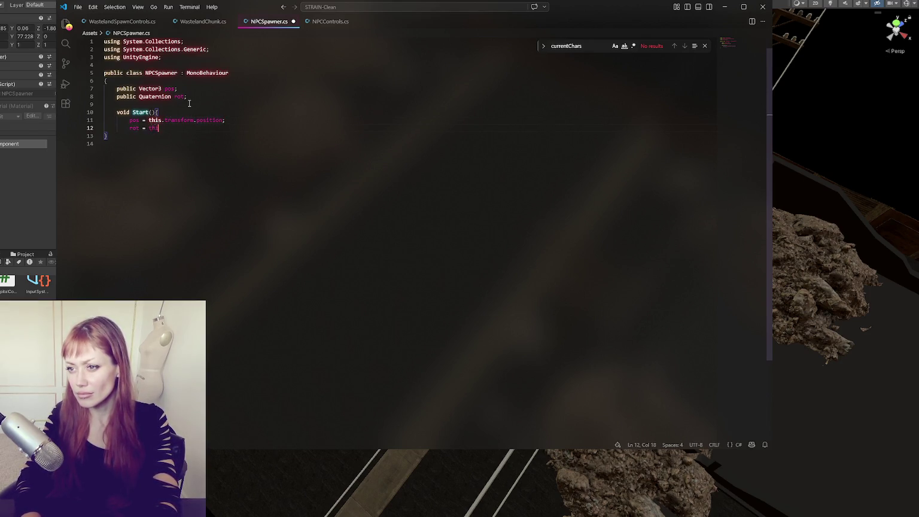
type("s.transform.")
key("BackSpace")
key("BackSpace")
key("BackSpace")
type("form.rotation;")
key("Return")
type("}")
key("ctrl+s")
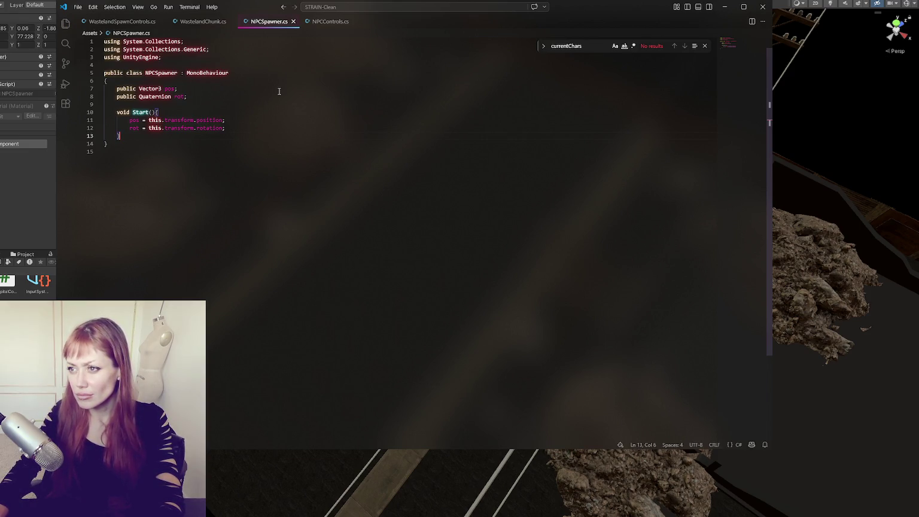
left_click(204, 22)
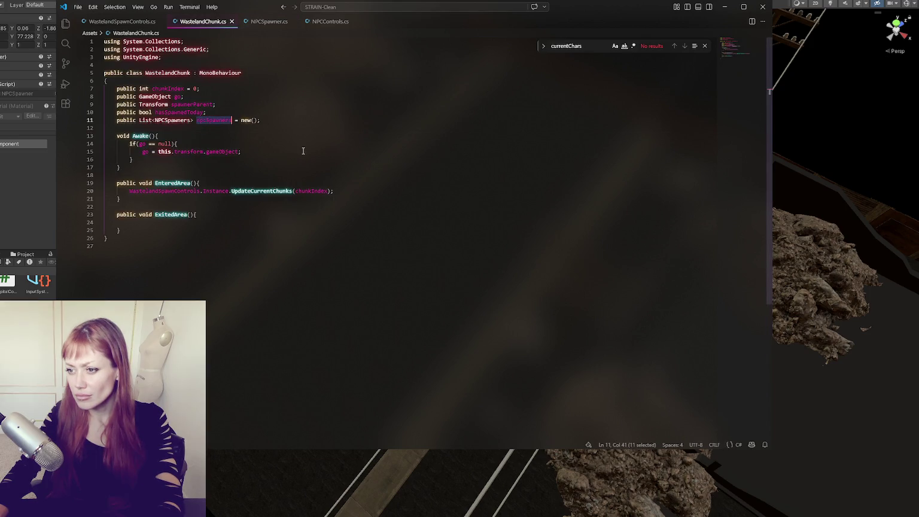
Check GenerateChunk's foreach loop in WastelandSpawnControls.cs, then go back to Unity.
left_click(119, 21)
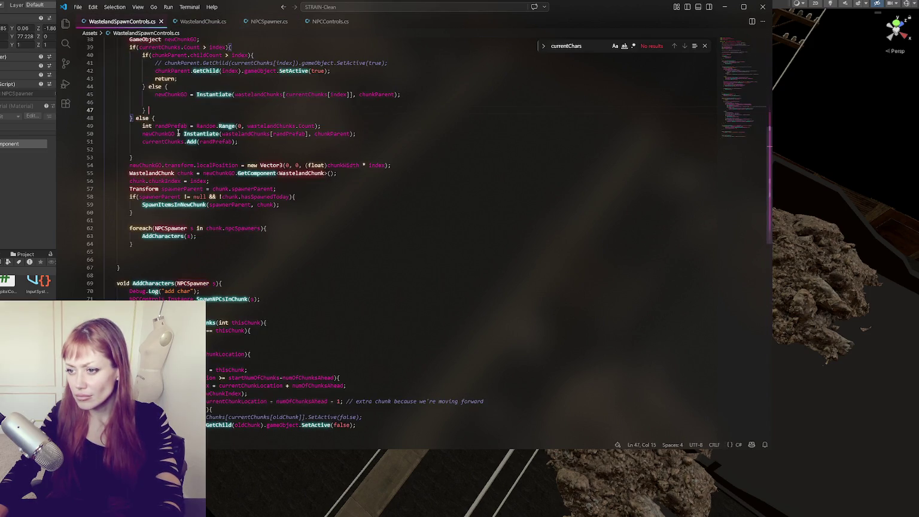
key("alt+Tab")
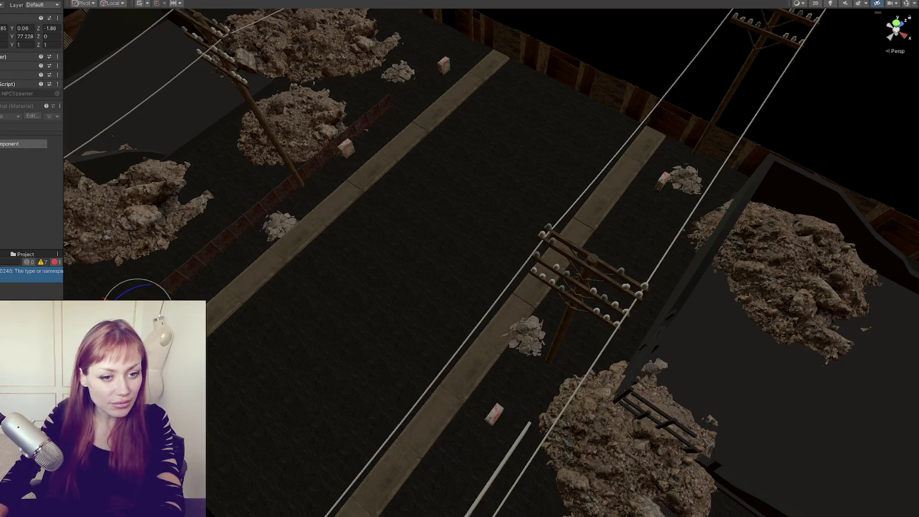
Move the chick camera picture-in-picture video from the top right down over the scene view.
mouse_move(791, 160)
left_mouse_down()
mouse_move(272, 124)
mouse_move(896, 476)
left_mouse_up()
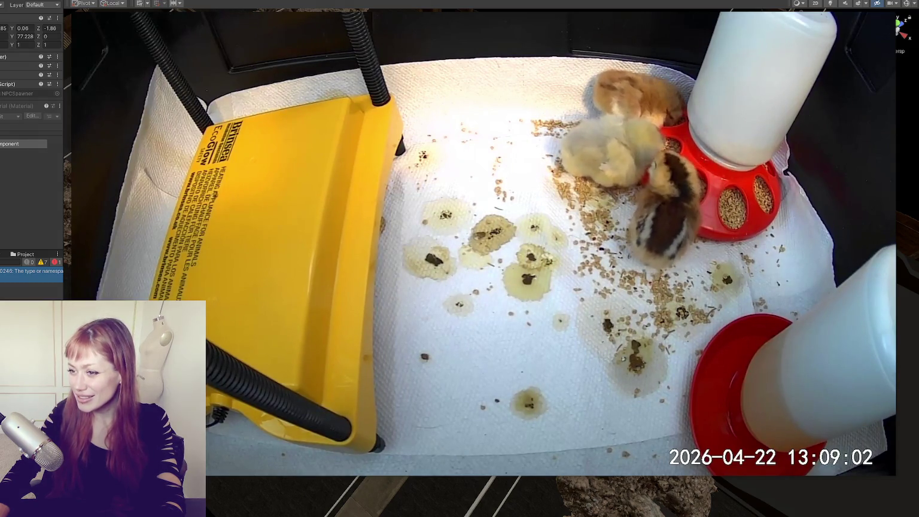
mouse_move(222, 309)
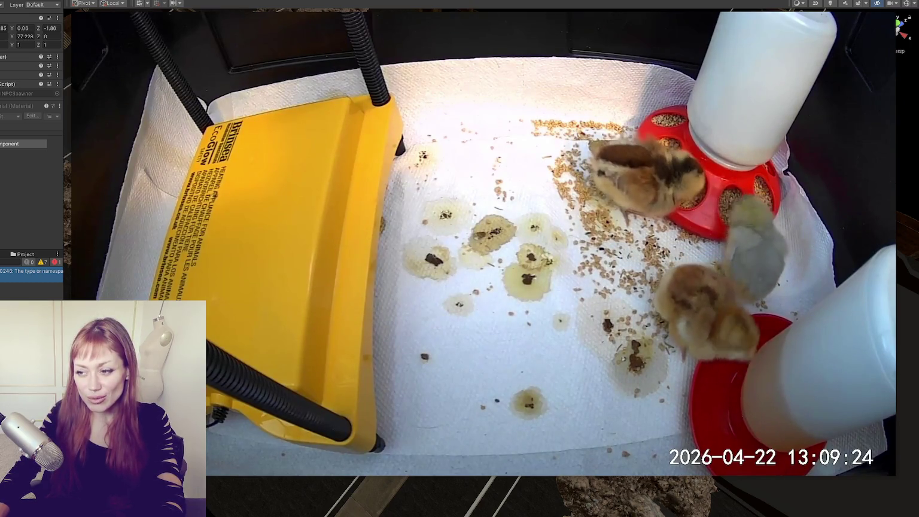
mouse_move(123, 267)
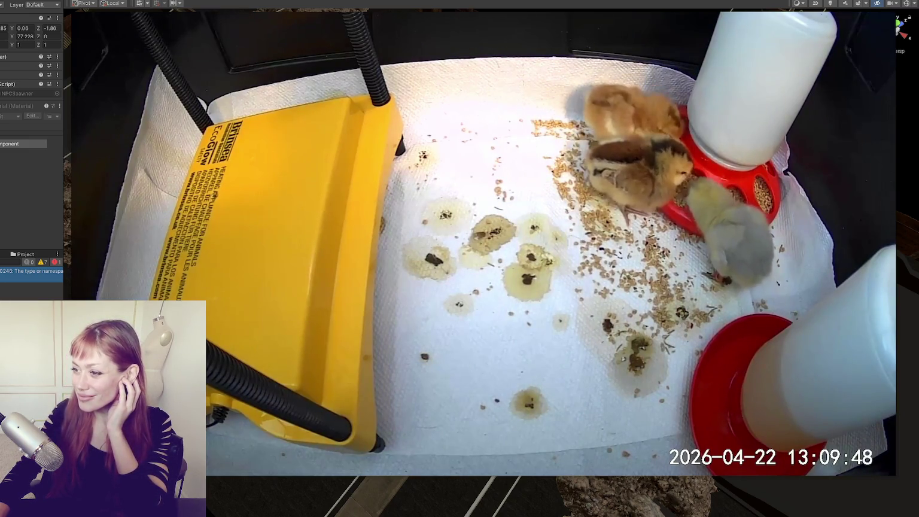
mouse_move(354, 225)
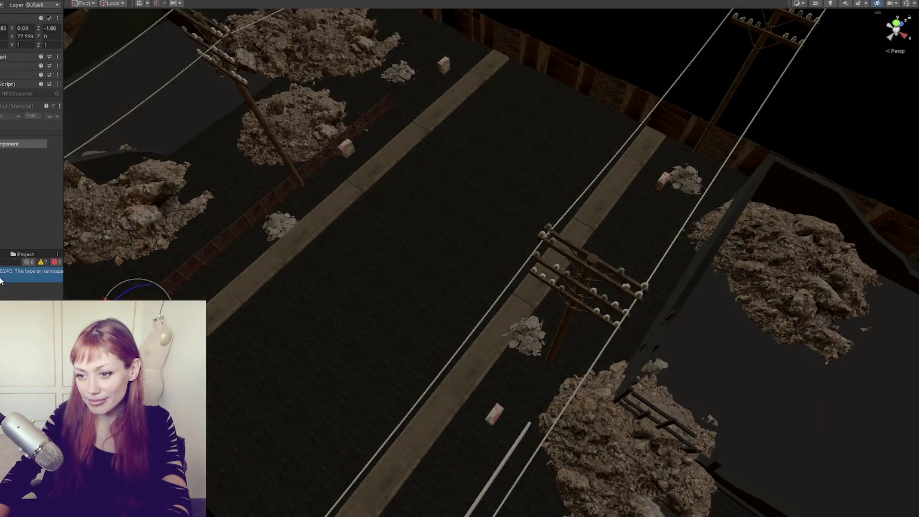
key("alt+Tab")
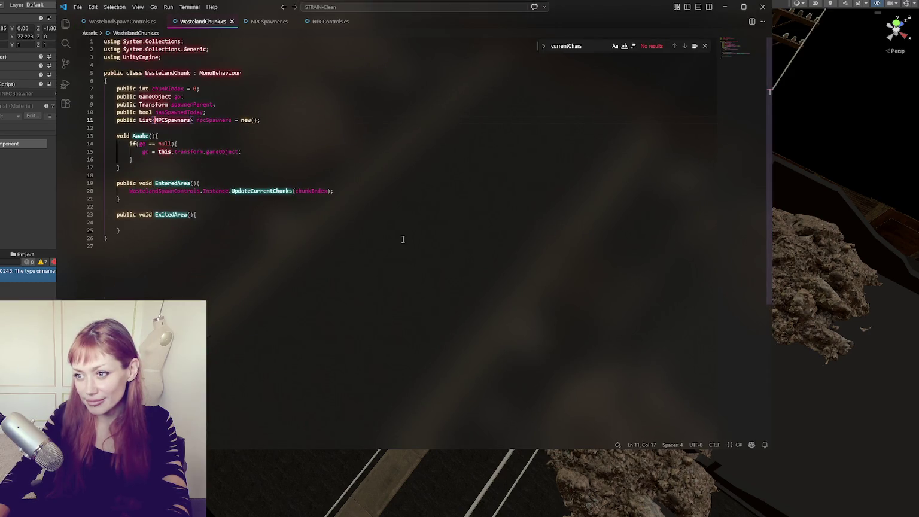
double_click(171, 121)
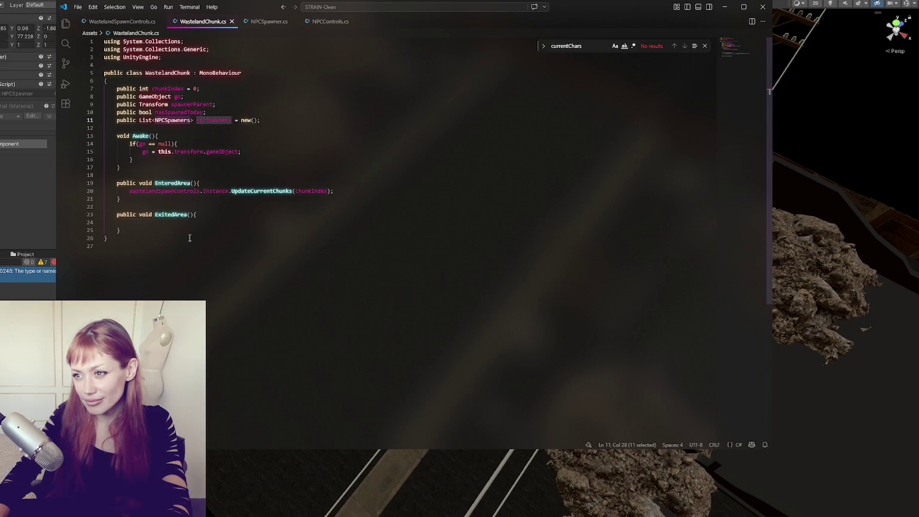
type("NPCSpawner")
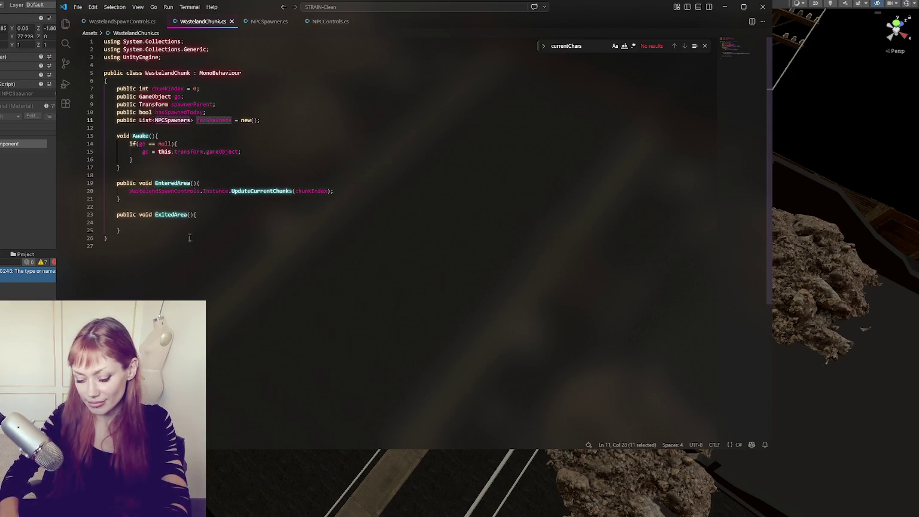
type("s")
key("ctrl+s")
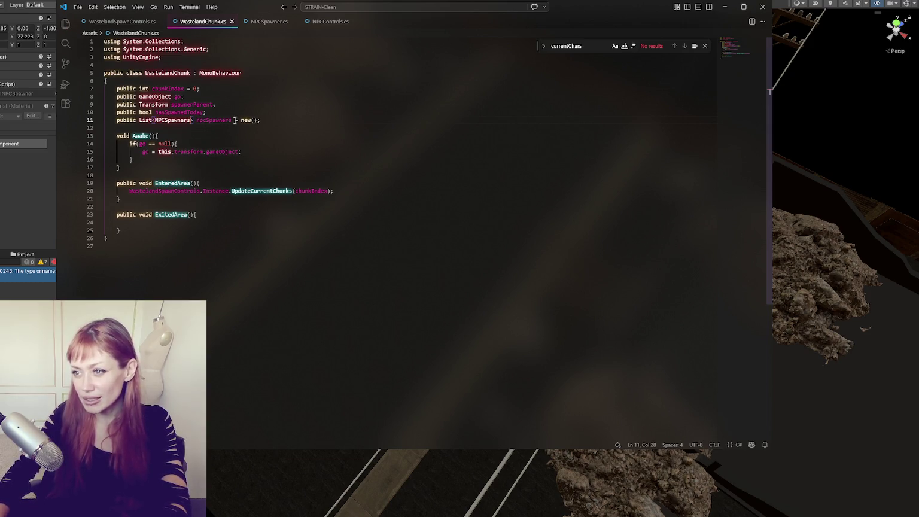
left_click(267, 22)
left_click(34, 185)
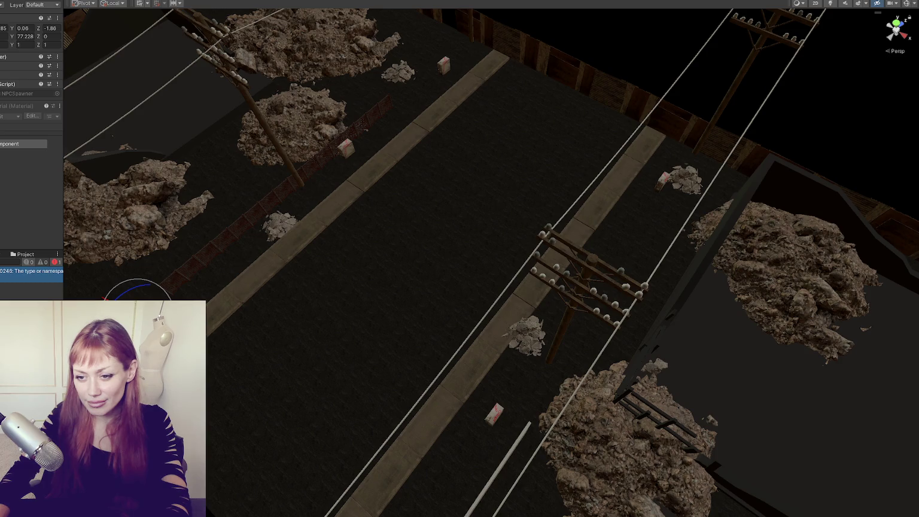
Fix the console error by changing List<NPCSpawners> to List<NPCSpawner> in WastelandChunk.cs.
double_click(20, 276)
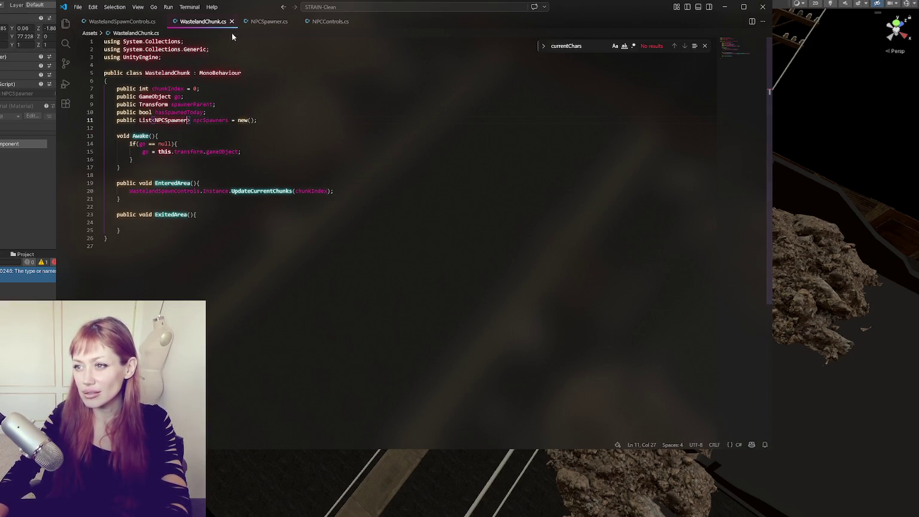
key("alt+Tab")
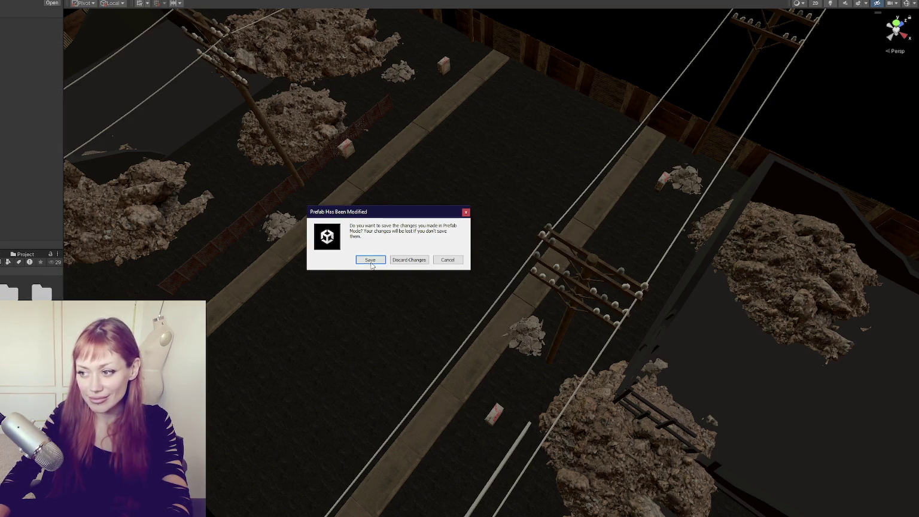
Save the modified chunk prefab and launch STRAIN in DEV MODE.
left_click(371, 261)
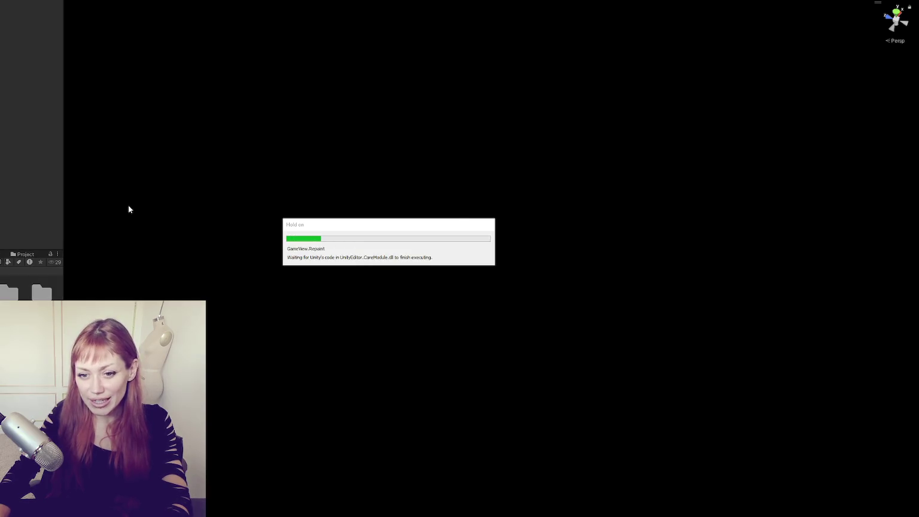
left_click(500, 294)
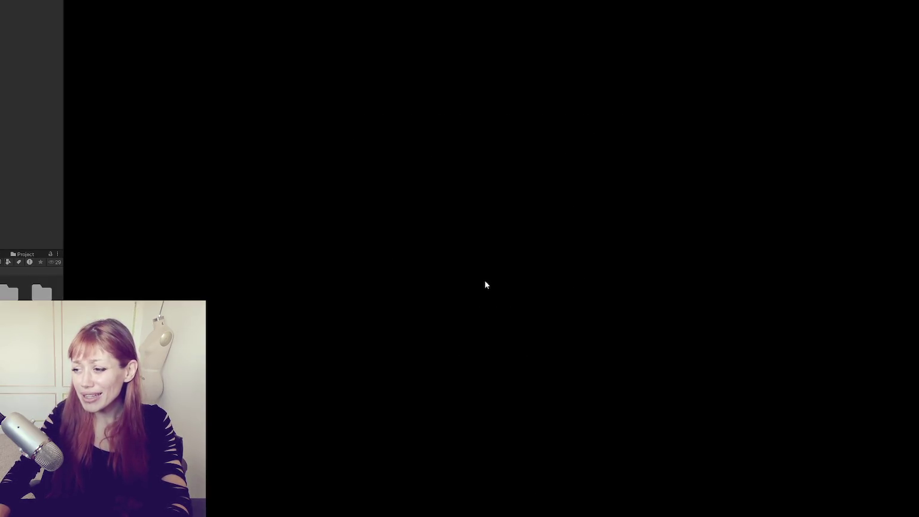
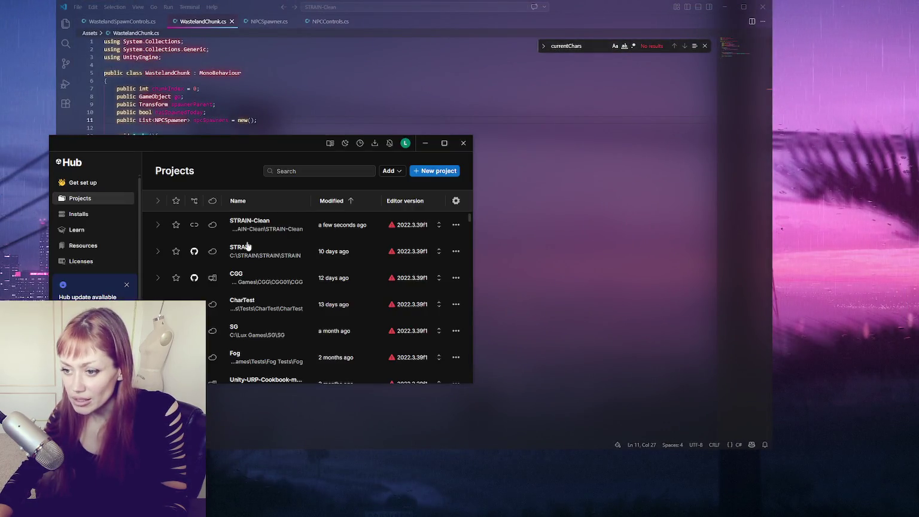
Dismiss the Unity Hub project list and put the caret on empty line 22 of WastelandChunk.cs.
left_click(463, 143)
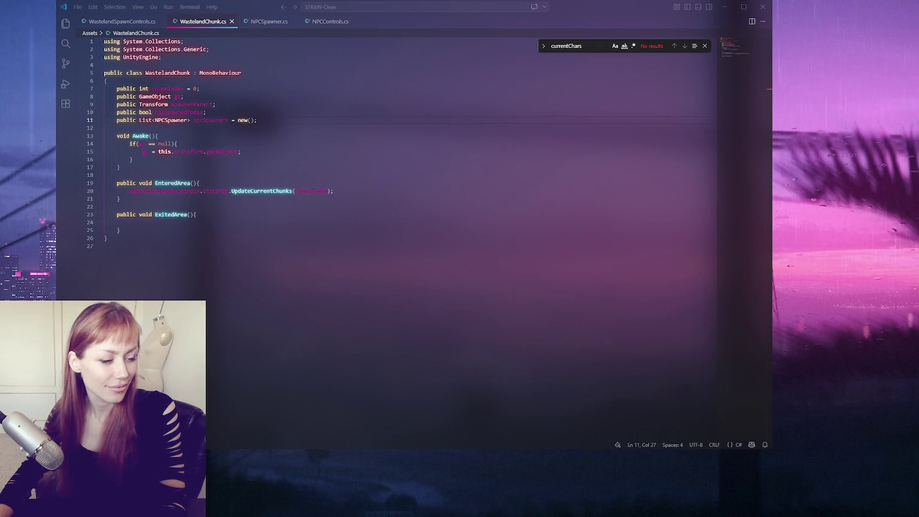
left_click(150, 206)
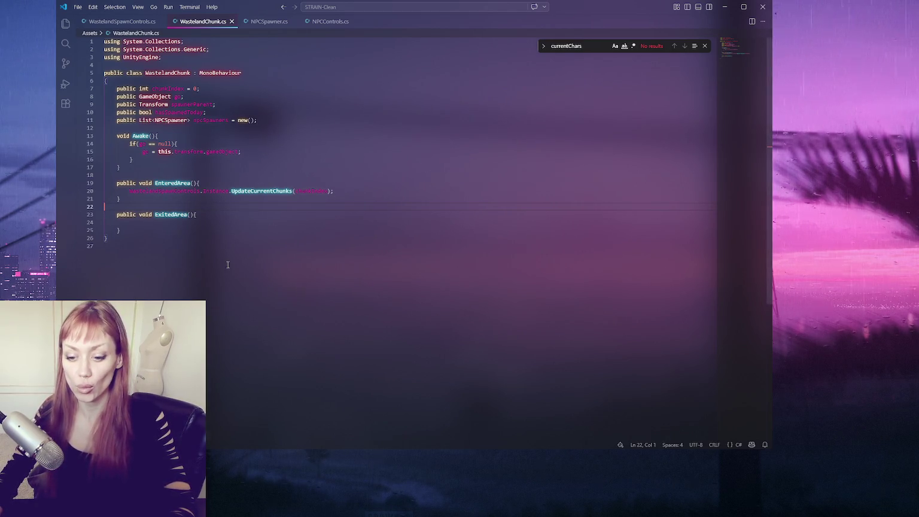
Back in Unity, collapse the left-hand panels to enlarge the Scene view.
key("alt+Tab")
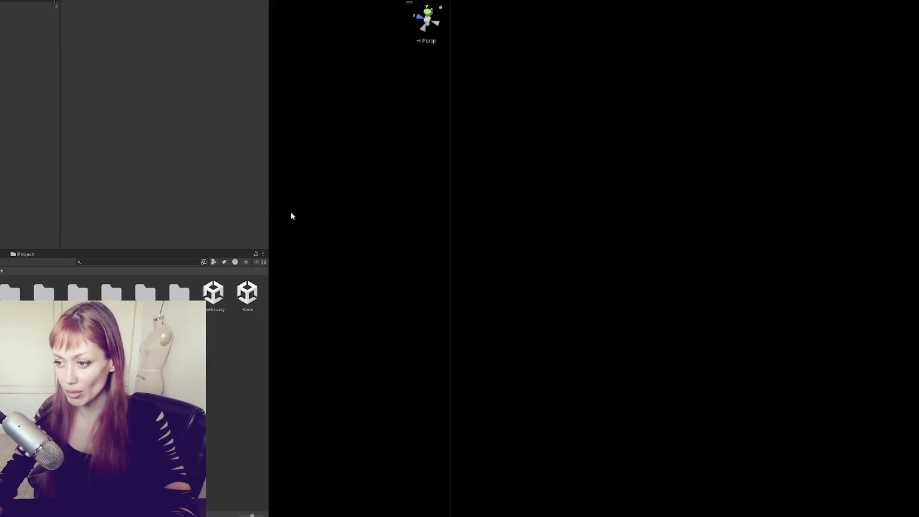
mouse_move(267, 196)
left_mouse_down()
mouse_move(18, 201)
mouse_move(97, 210)
mouse_move(88, 211)
left_mouse_up()
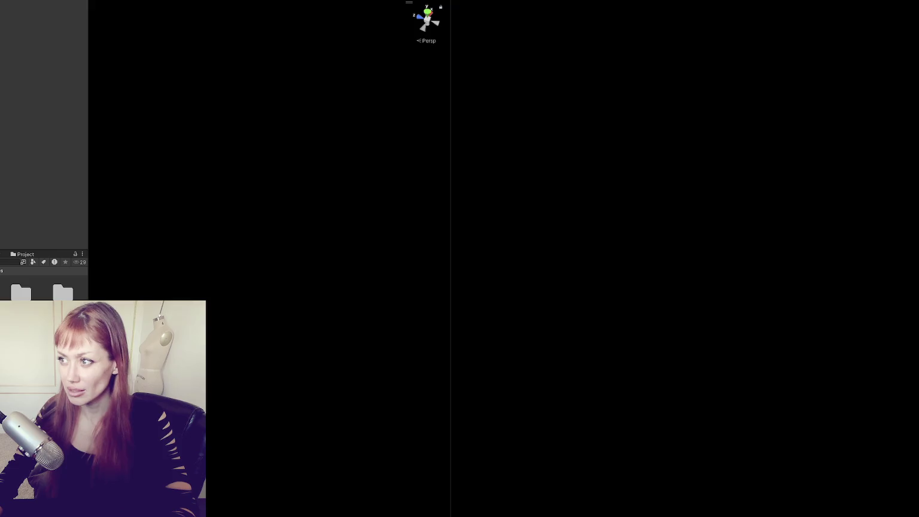
mouse_move(270, 36)
left_mouse_down()
mouse_move(27, 49)
mouse_move(283, 74)
left_mouse_up()
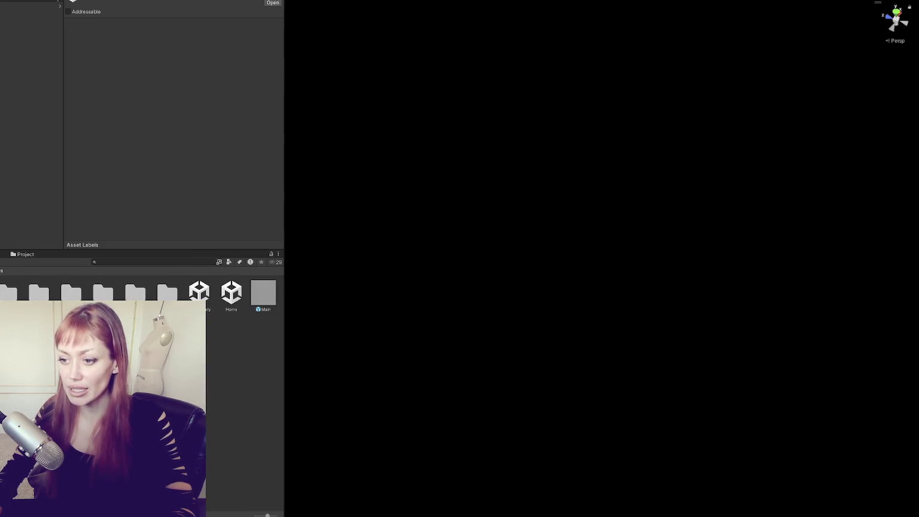
Open the WastelandChunk1 prefab, inspect its NPC Spawner cube, then return to the full scene.
left_click(60, 72)
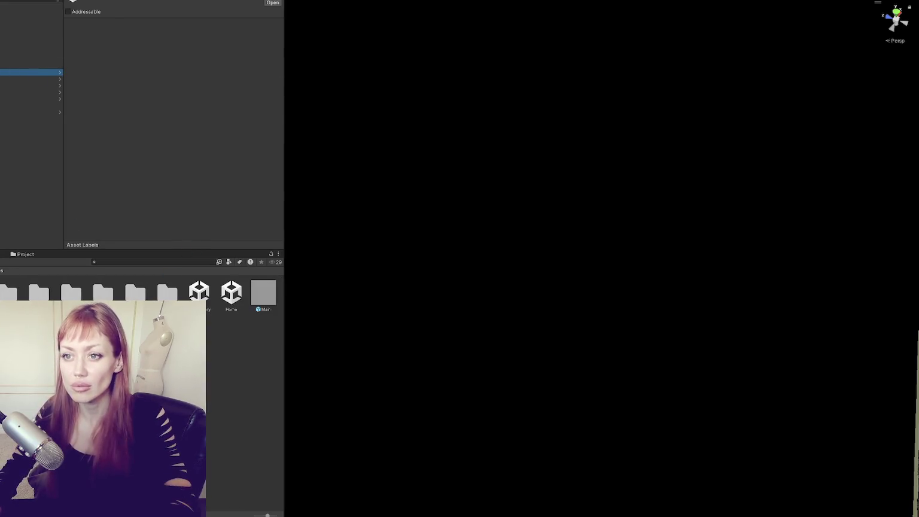
left_click(61, 75)
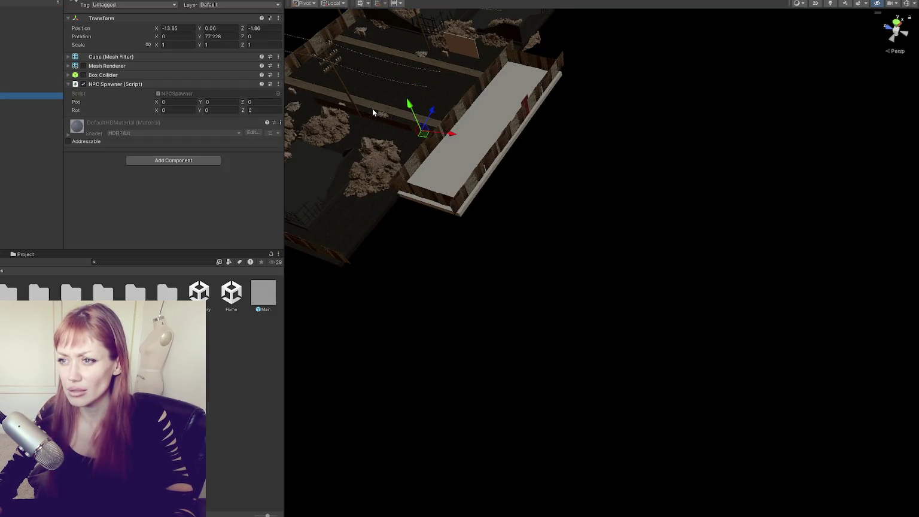
mouse_move(372, 108)
left_mouse_down()
mouse_move(574, 201)
mouse_move(354, 196)
mouse_move(773, 132)
mouse_move(687, 188)
left_mouse_up()
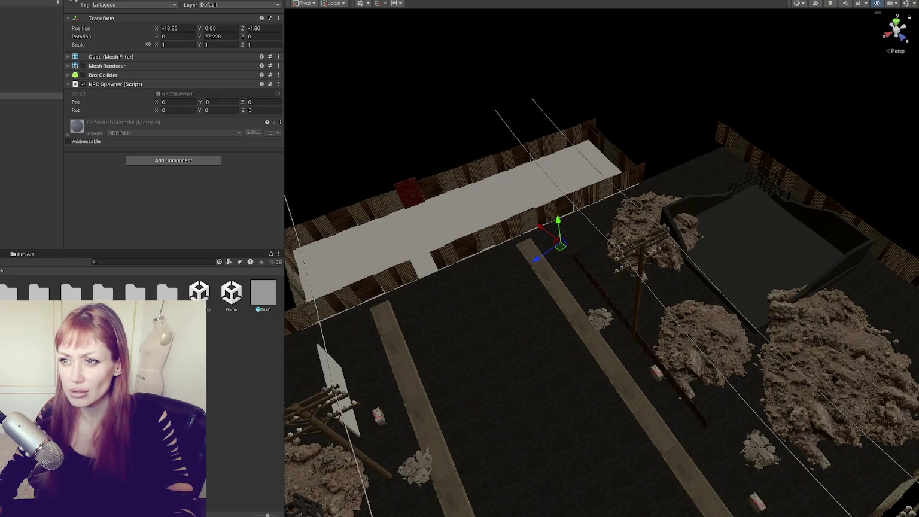
left_click(30, 72)
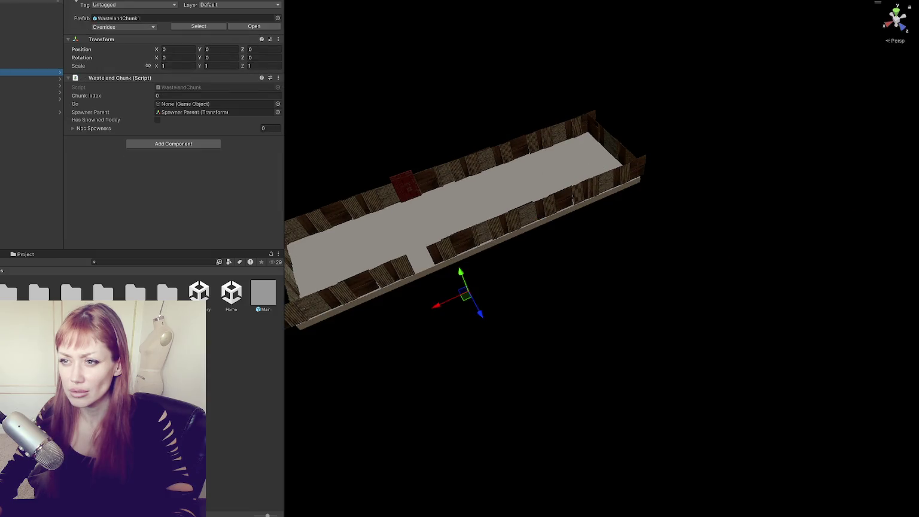
left_click(59, 74)
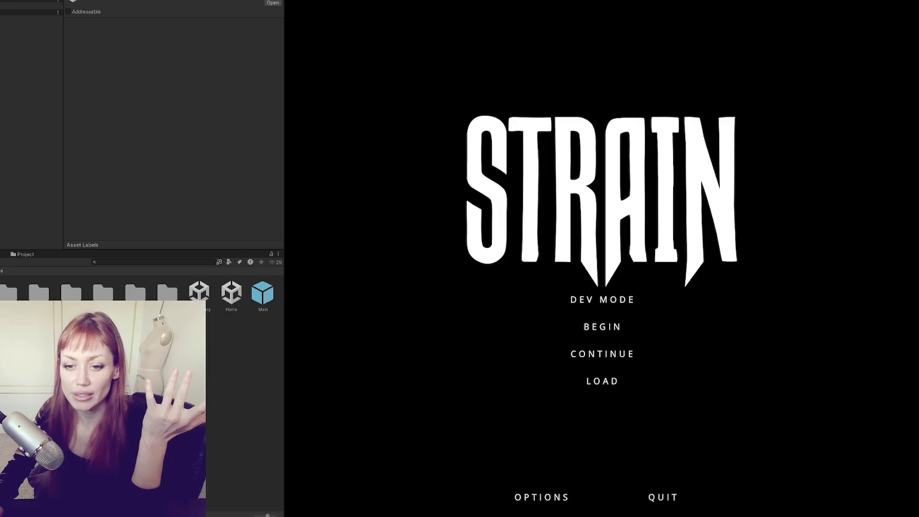
Widen the Game view, start in DEV MODE, and walk through the red door into the test area.
left_click_drag(284, 140, 1, 150)
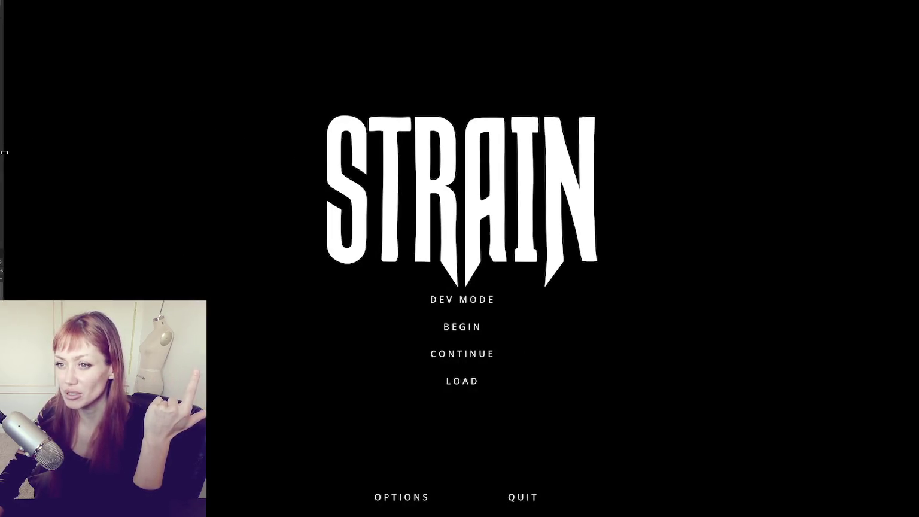
left_click(459, 300)
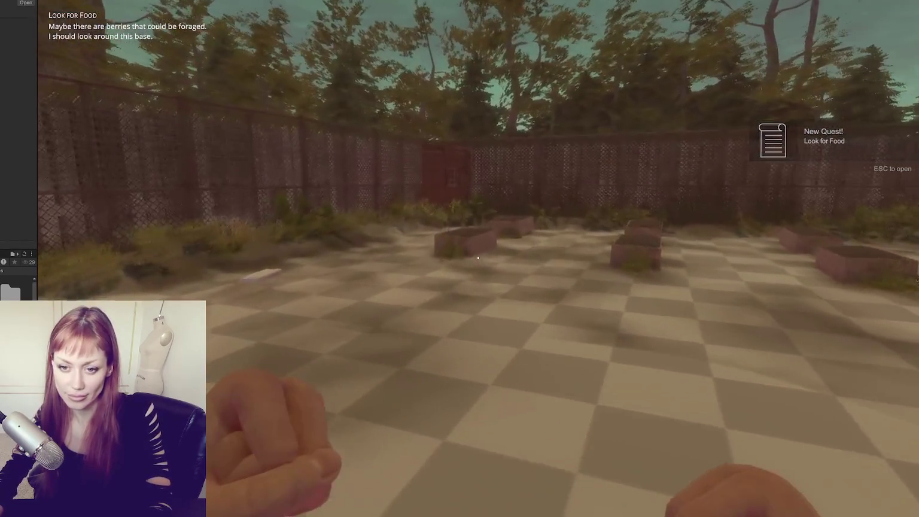
key("w")
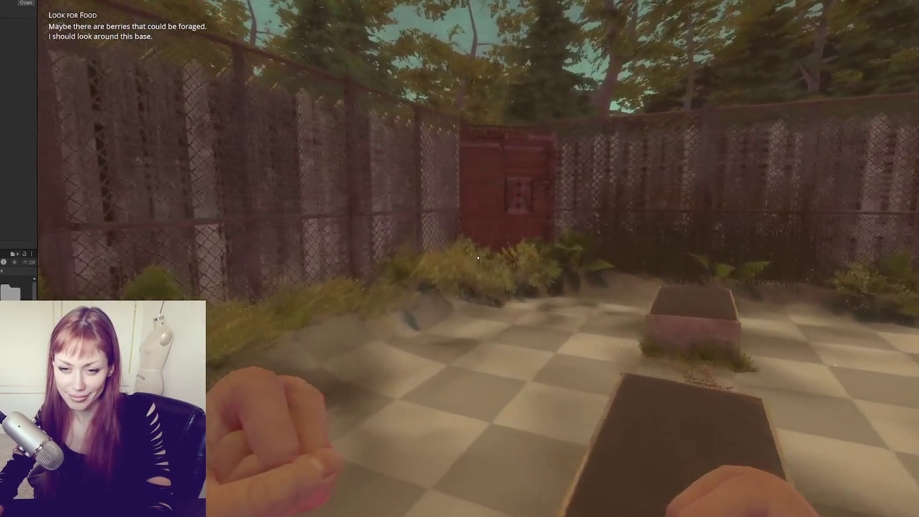
key("w")
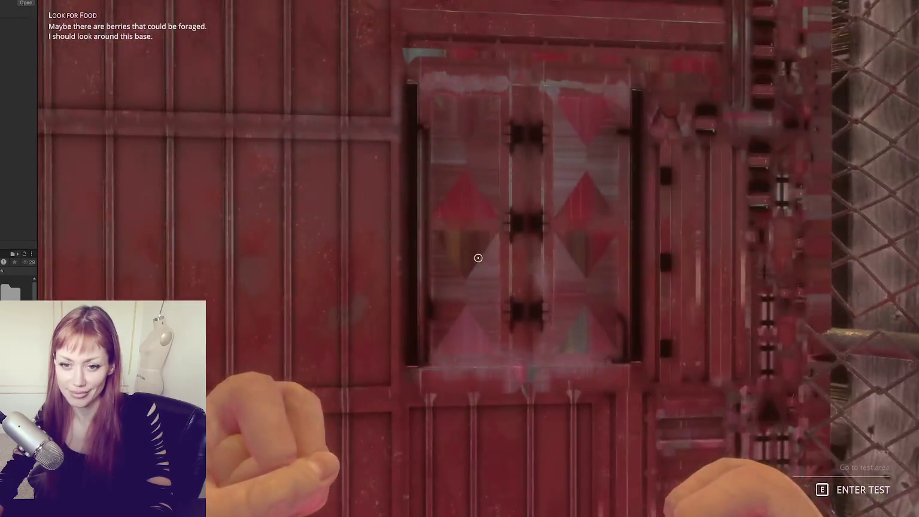
key("e")
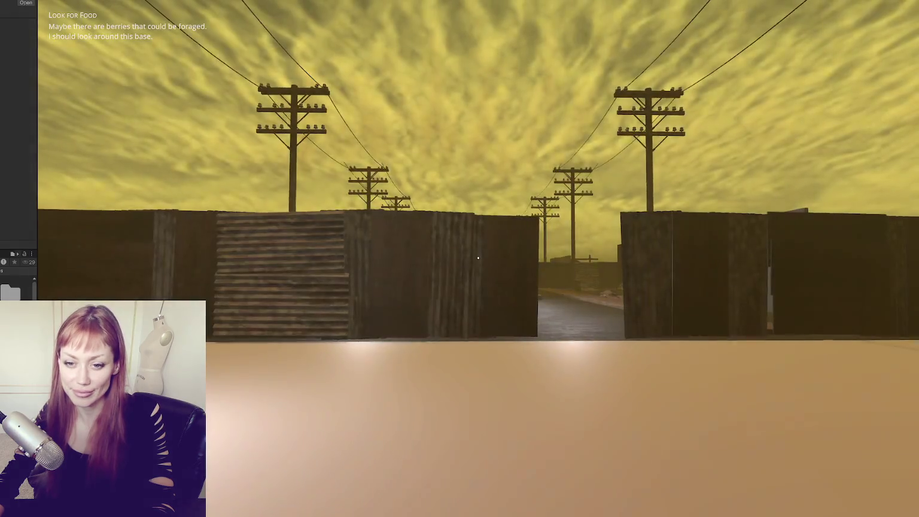
Walk through the fence gap onto the road toward the rock, then pause the game.
key("w")
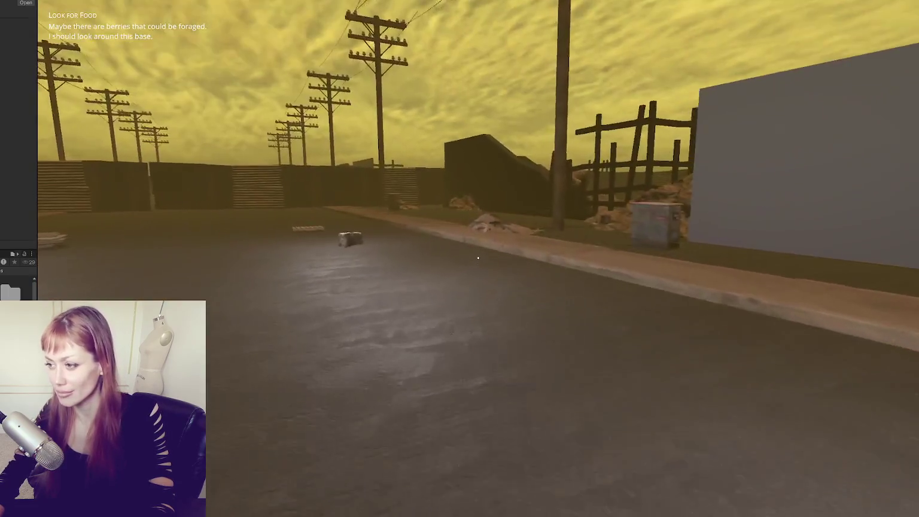
mouse_move(478, 258)
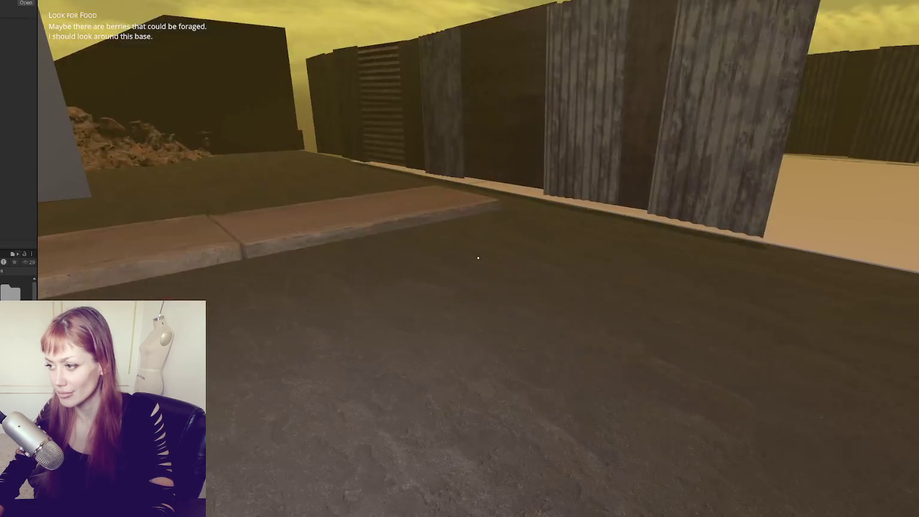
key("w")
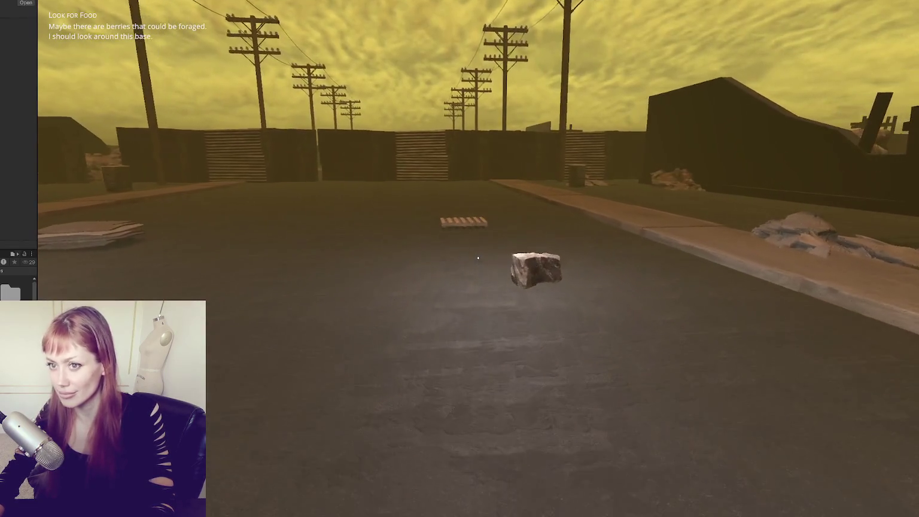
key("Escape")
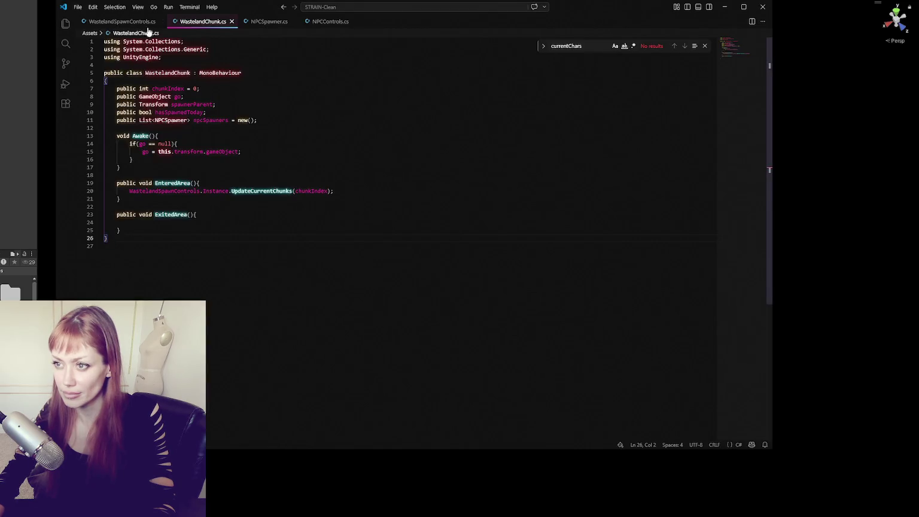
Highlight every use of spawnerParent in WastelandSpawnControls.cs, then return to Unity.
left_click(144, 25)
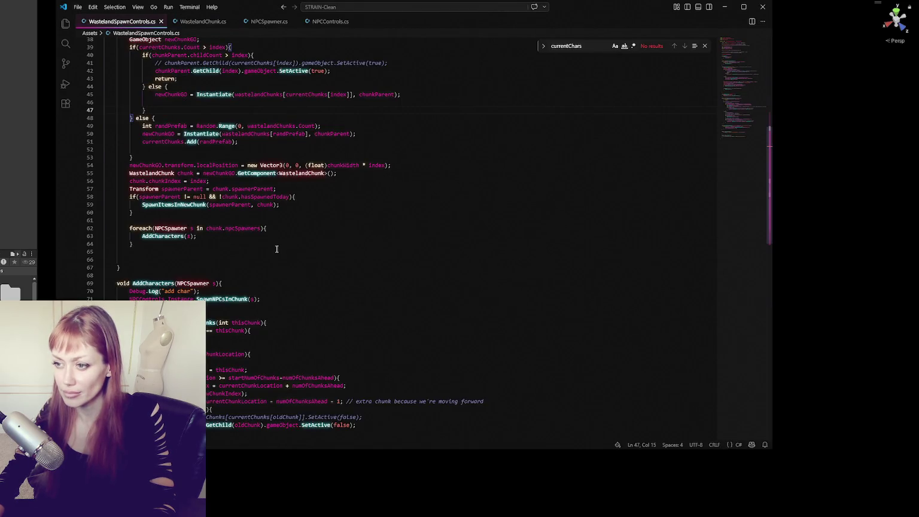
double_click(171, 197)
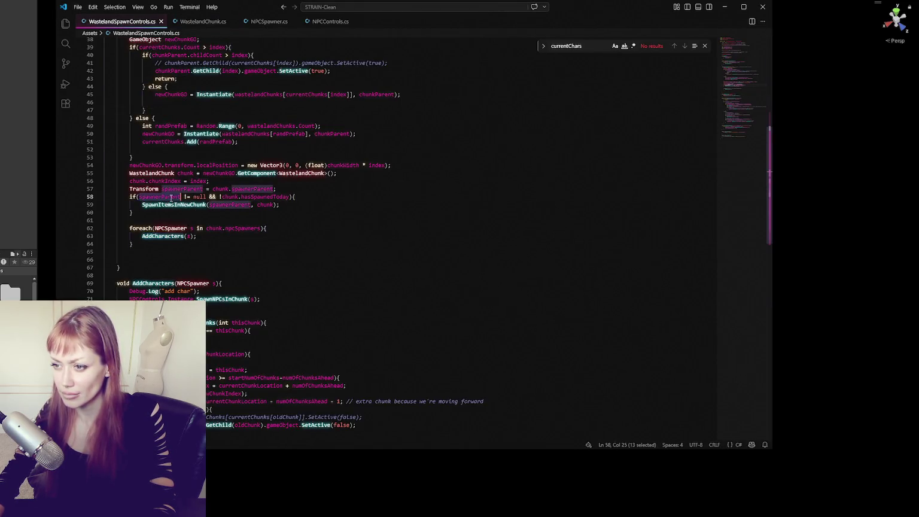
key("alt+Tab")
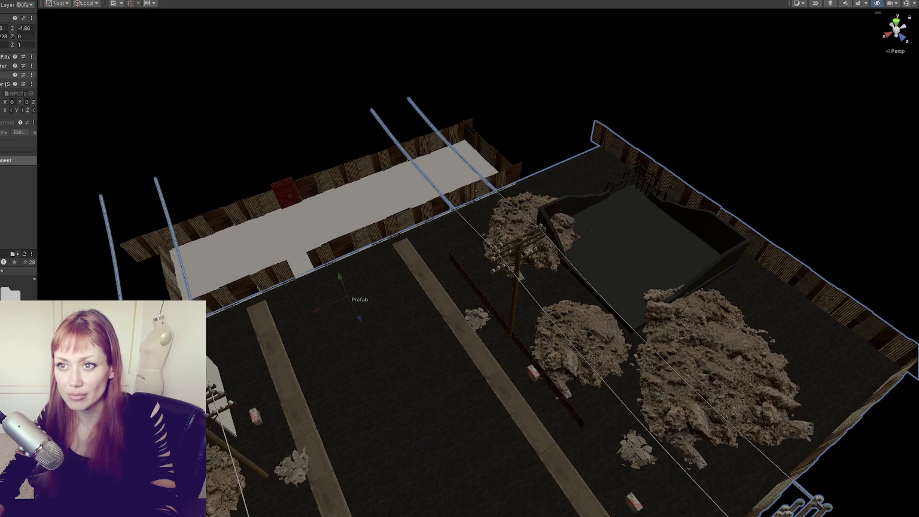
Select an object in the wasteland chunk and delete it, confirming the deletion dialog.
left_click(435, 239)
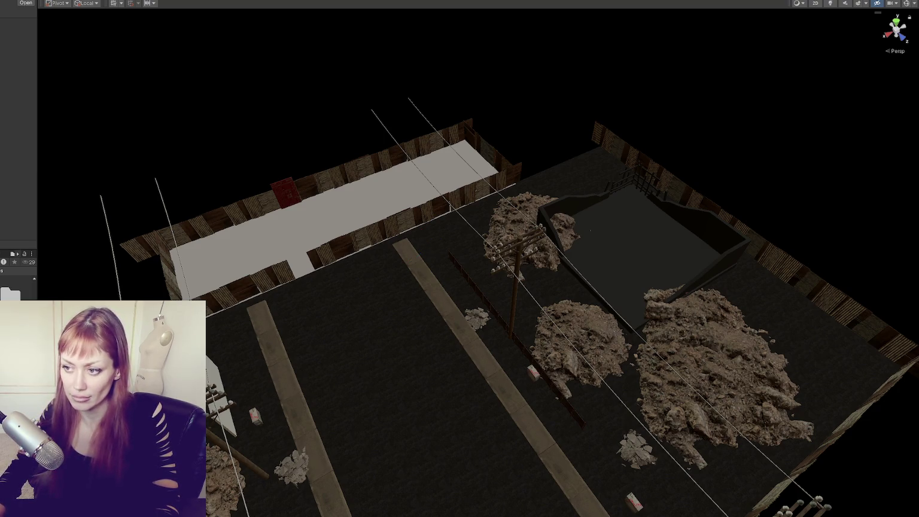
key("Delete")
left_click(373, 260)
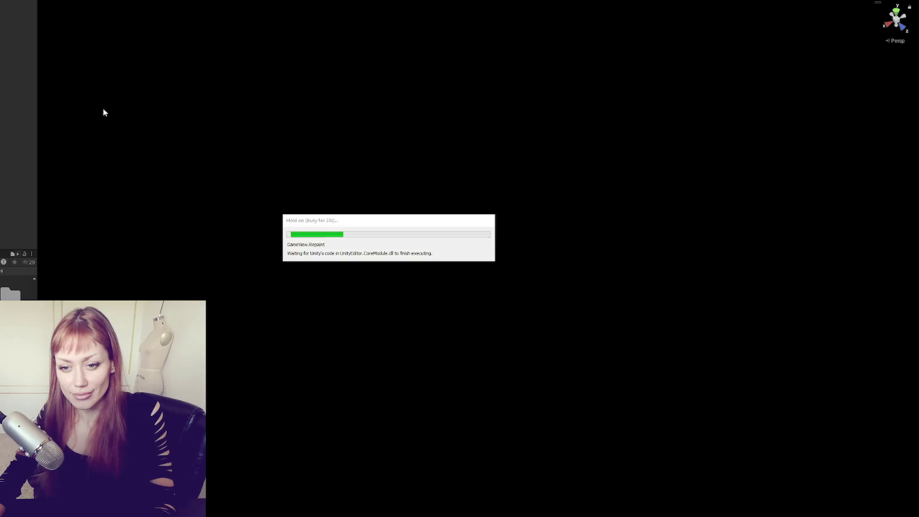
Start in DEV MODE, go through the red door, and walk onto the street with the NPC.
left_click(462, 289)
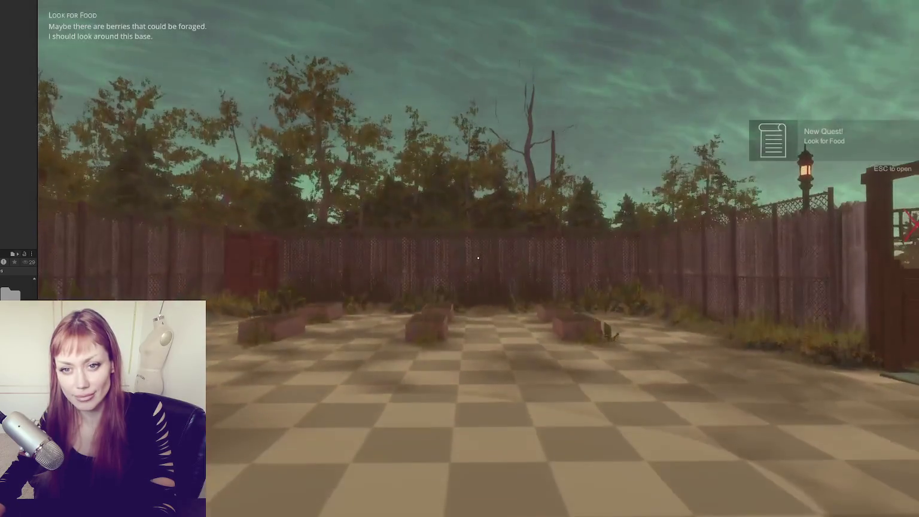
key("w")
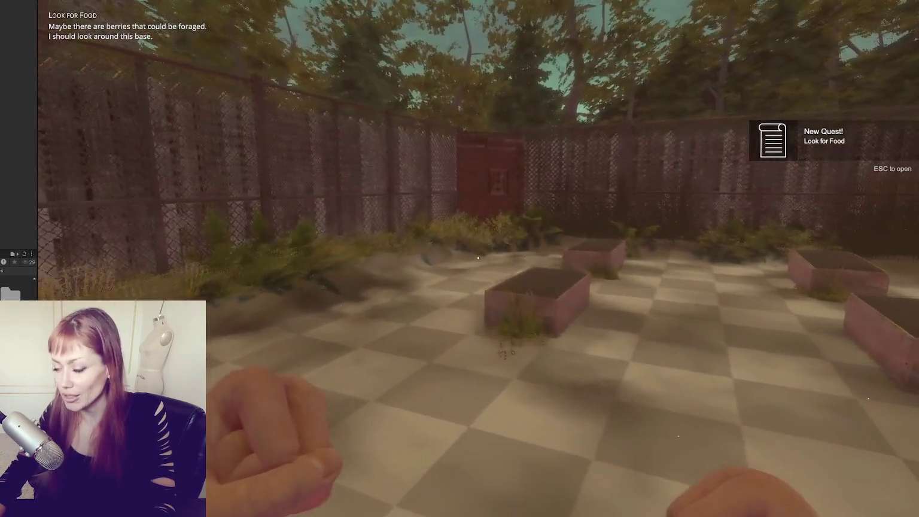
key("w")
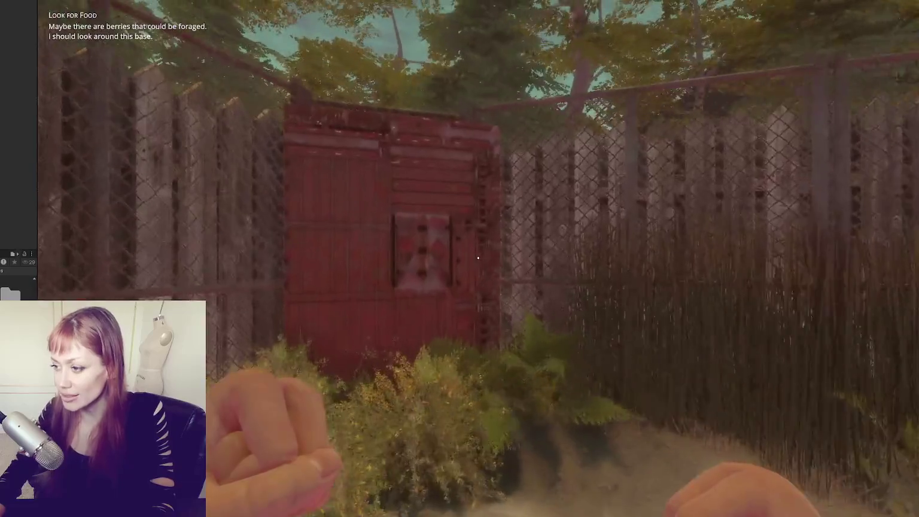
key("e")
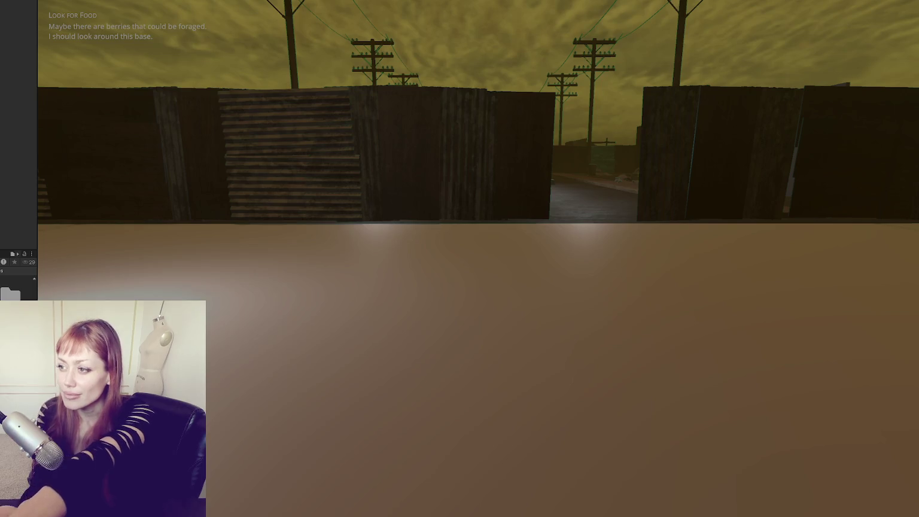
key("w")
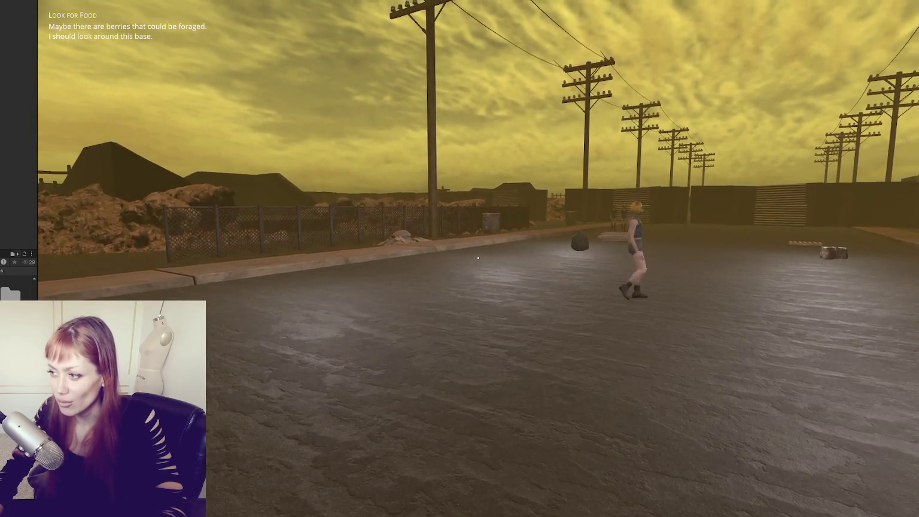
Walk the street inspecting the two spawned NPC women, then pause and switch to VS Code.
key("w")
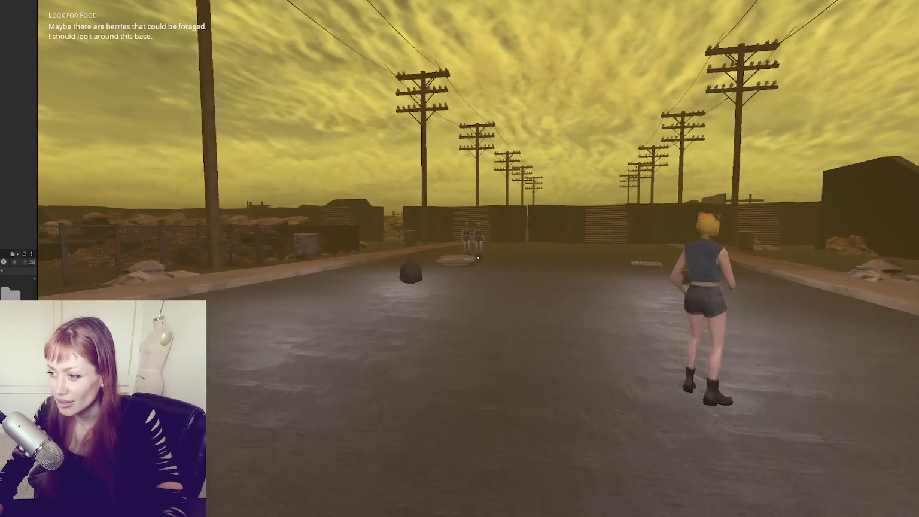
key("d")
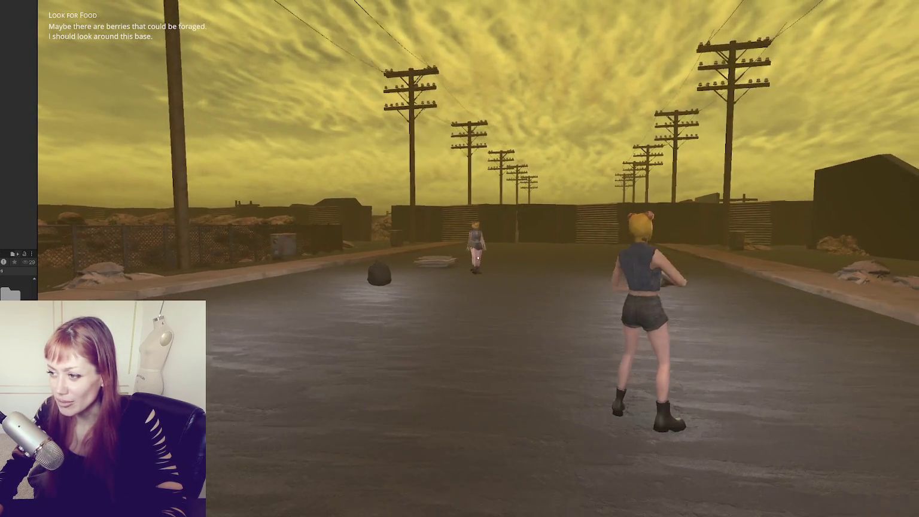
key("w")
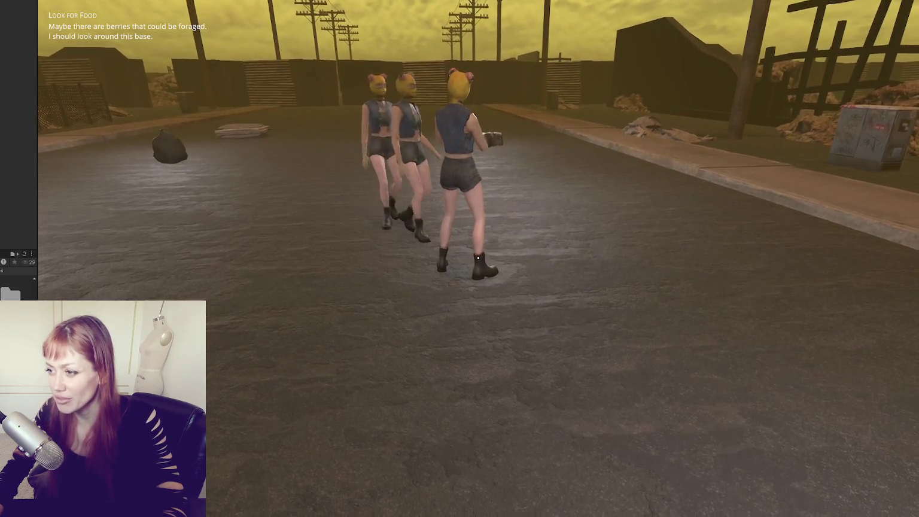
key("s")
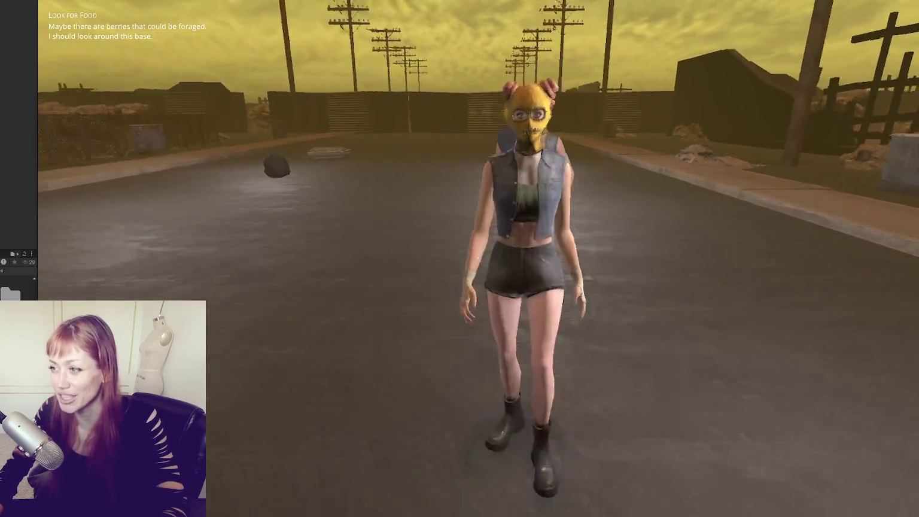
key("s")
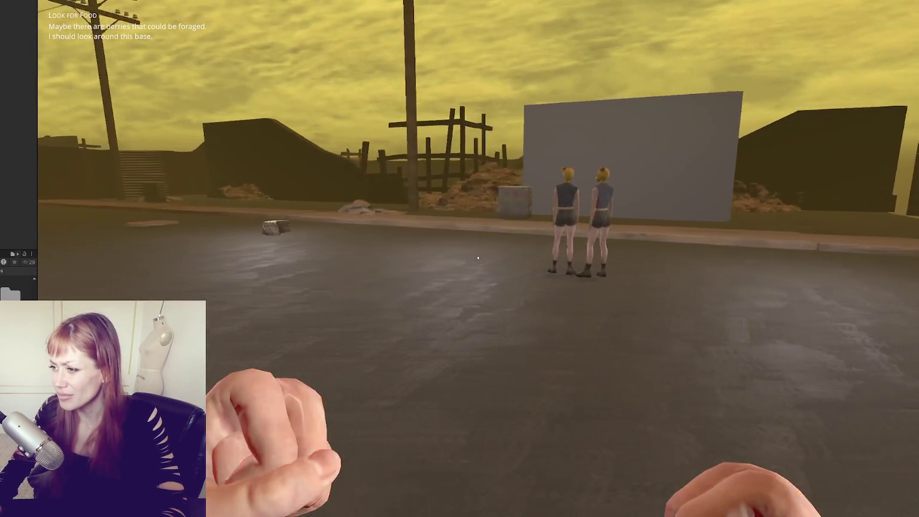
key("w")
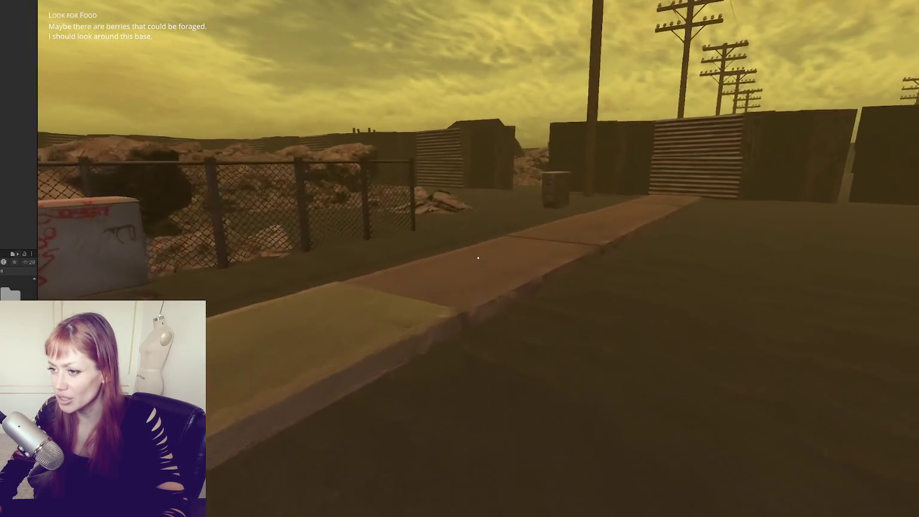
key("Escape")
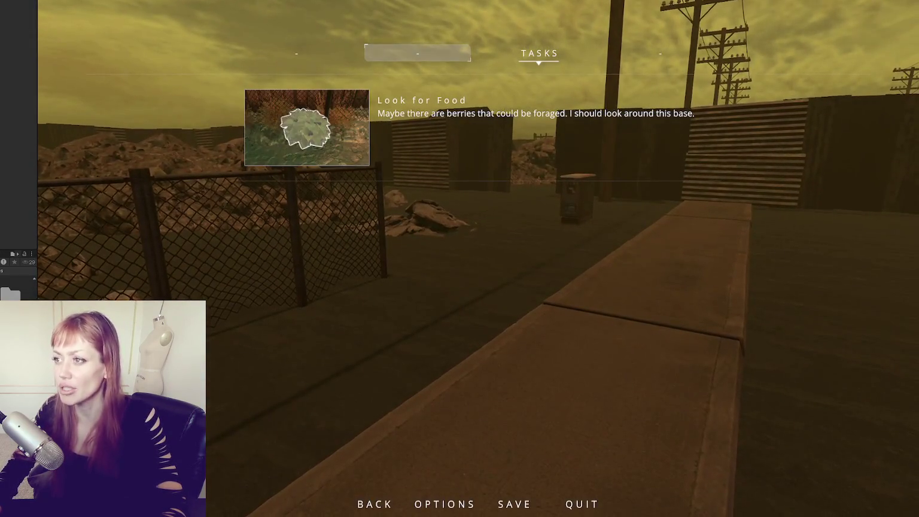
key("alt+Tab")
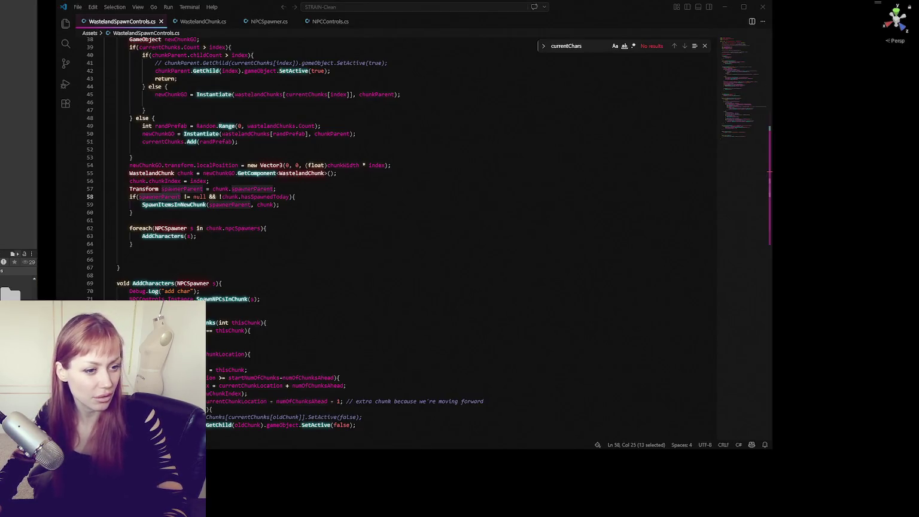
Open NPCControls.cs and find the GenNewChar definition and its call in SpawnNPCsInChunk.
left_click(344, 221)
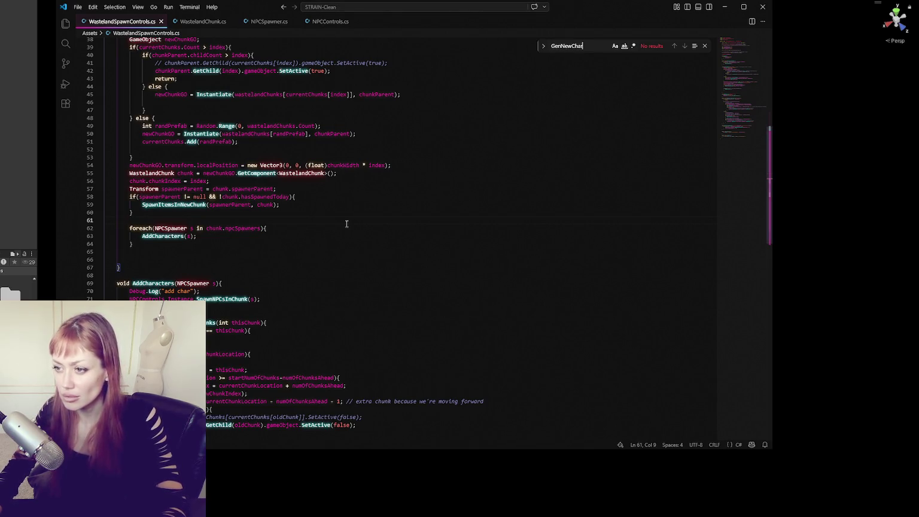
left_click(199, 23)
left_click(258, 23)
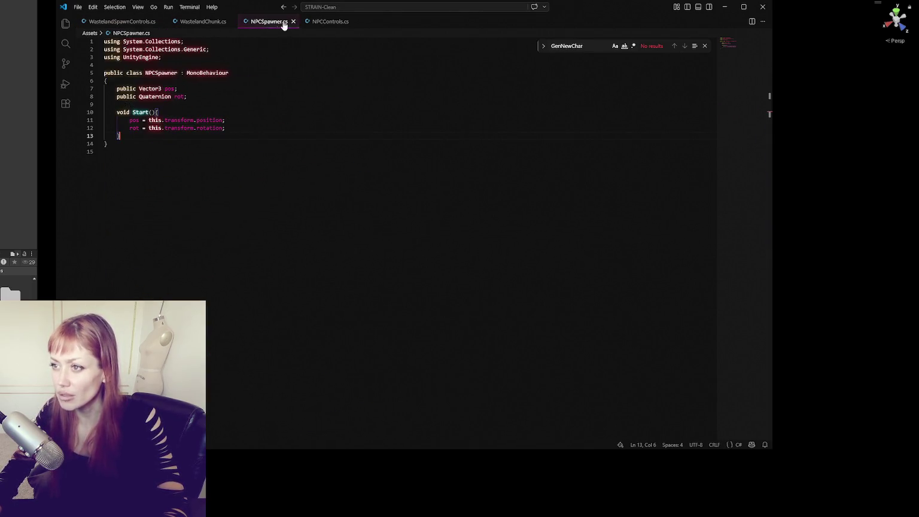
left_click(322, 23)
left_click(685, 47)
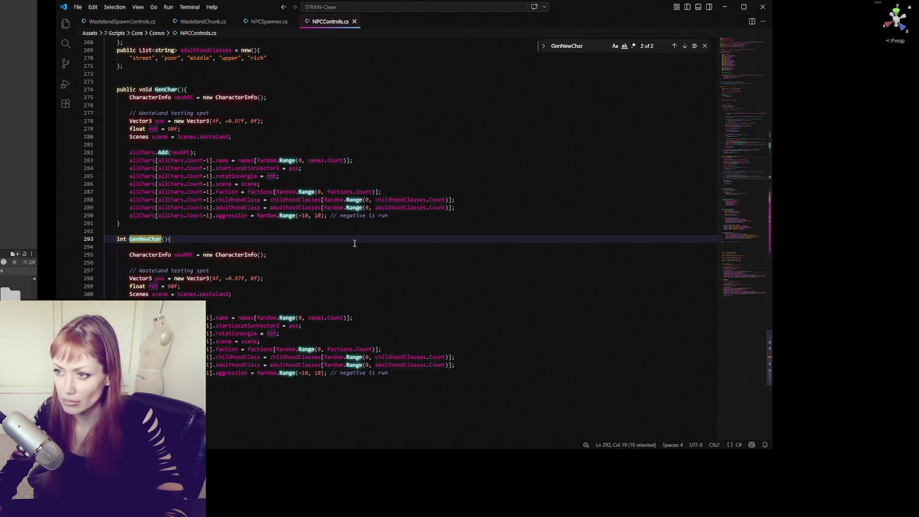
left_click(684, 45)
left_click(260, 231)
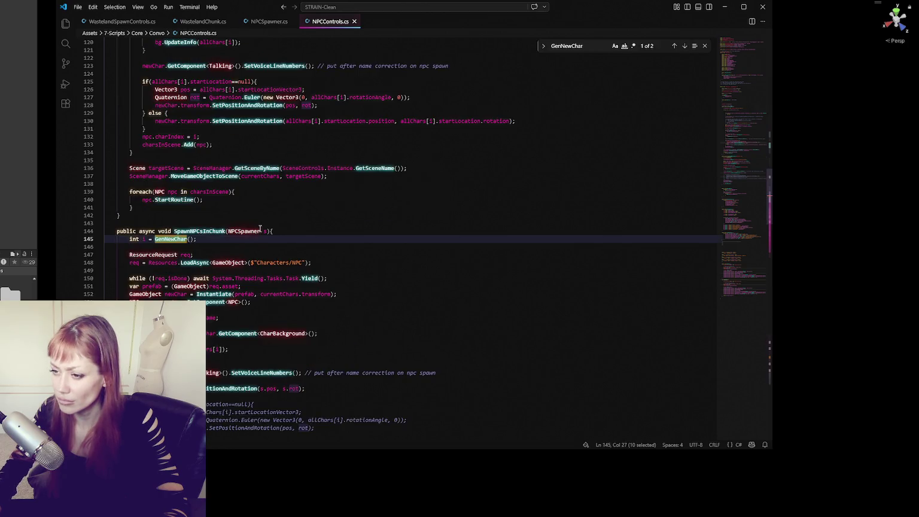
scroll(405, 242, "down", 3)
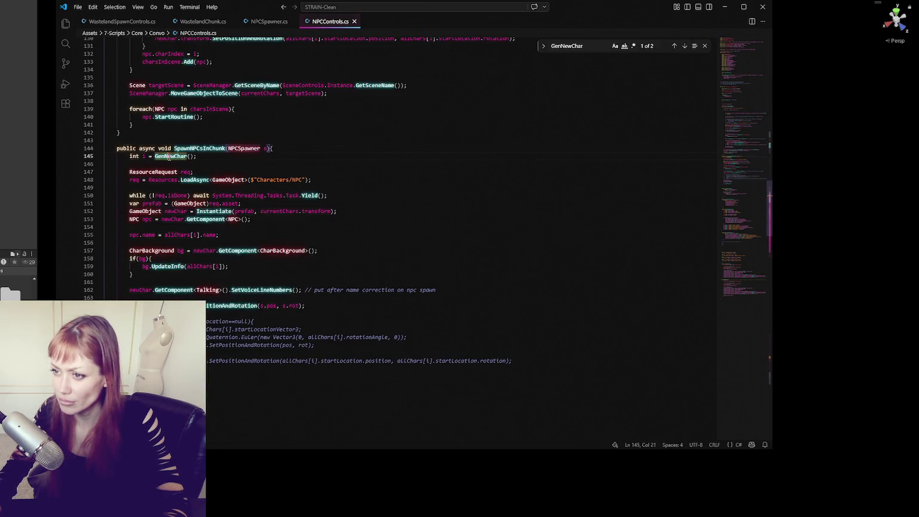
Pass the NPCSpawner s into the GenNewChar call and save NPCControls.cs.
left_click(267, 149)
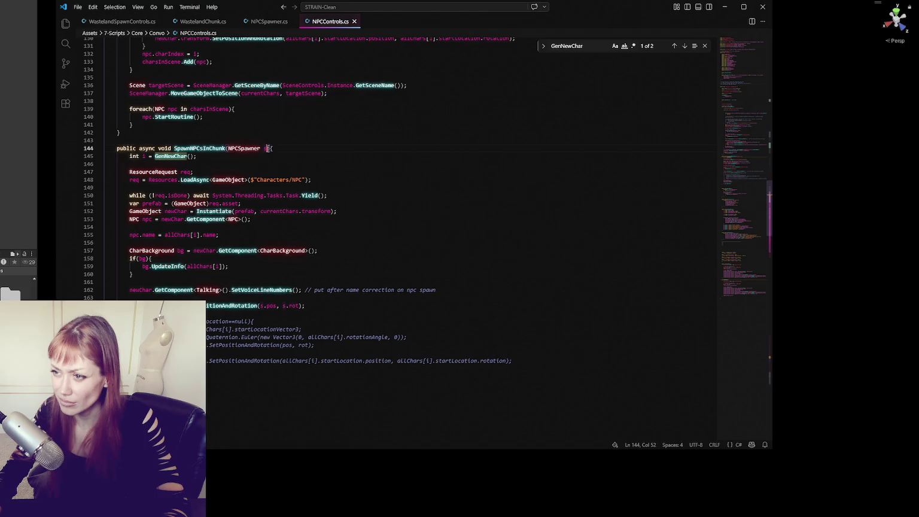
left_click(190, 155)
type("s")
left_click_drag(229, 148, 267, 148)
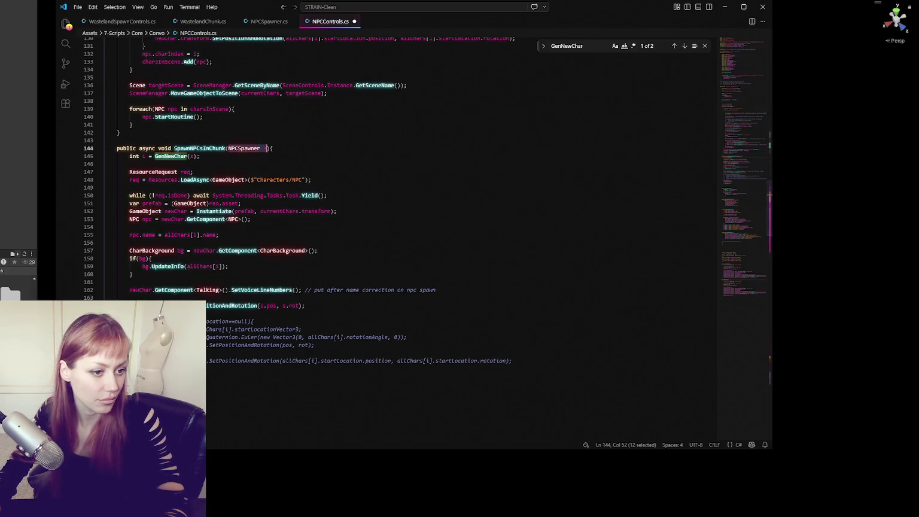
key("alt+Tab")
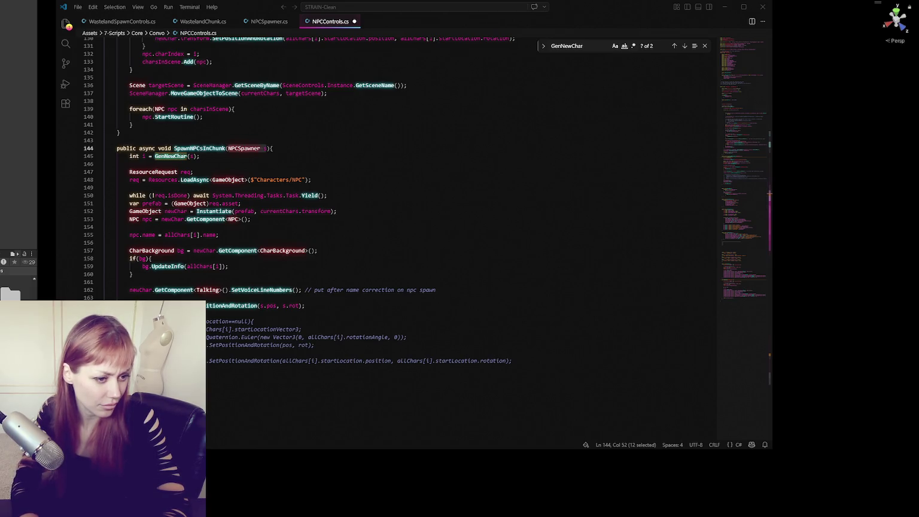
key("ctrl+s")
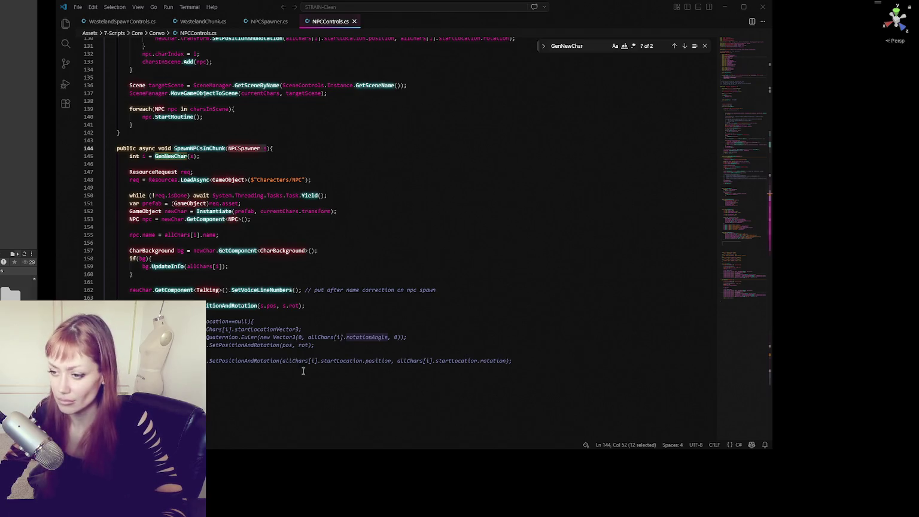
mouse_move(226, 321)
left_mouse_down()
mouse_move(359, 360)
mouse_move(238, 368)
left_mouse_up()
Delete the old if/else start-location block, keeping SetPositionAndRotation(s.pos, s.rot).
key("shift+Tab")
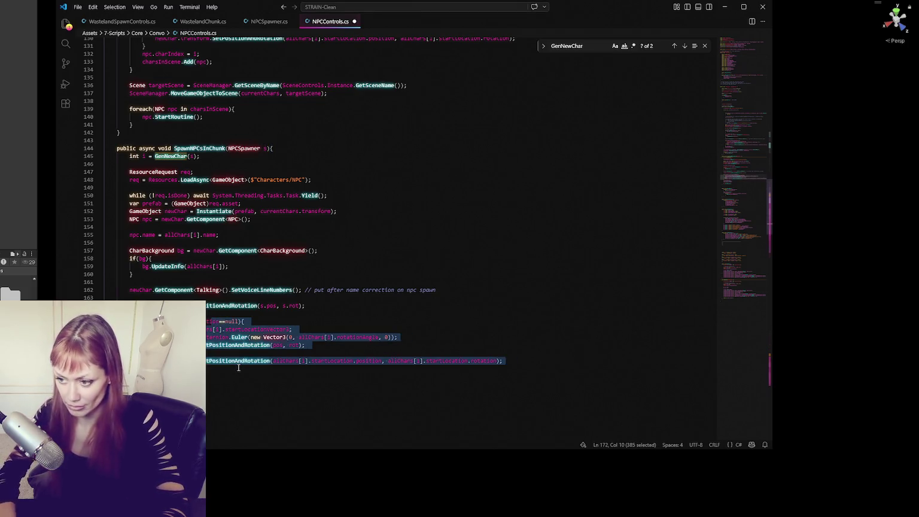
scroll(214, 381, "down", 3)
double_click(243, 264)
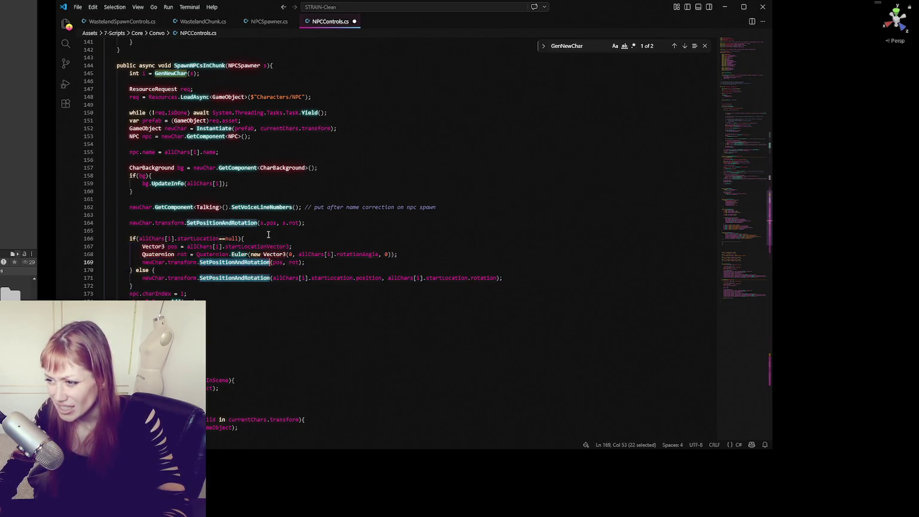
mouse_move(165, 285)
left_mouse_down()
mouse_move(174, 238)
mouse_move(190, 233)
left_mouse_up()
key("BackSpace")
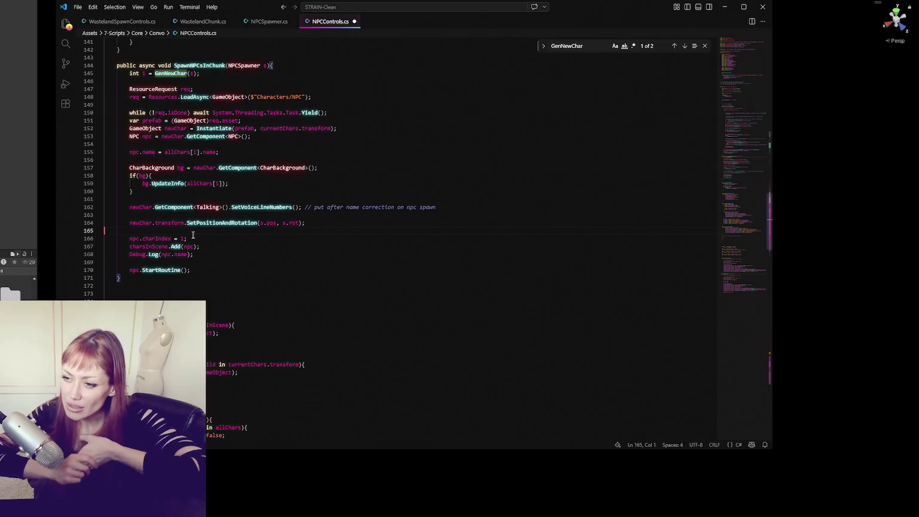
Remove the Debug.Log(npc.name) line from SpawnNPCsInChunk.
triple_click(248, 254)
key("BackSpace")
left_click(252, 261)
key("Up")
double_click(163, 262)
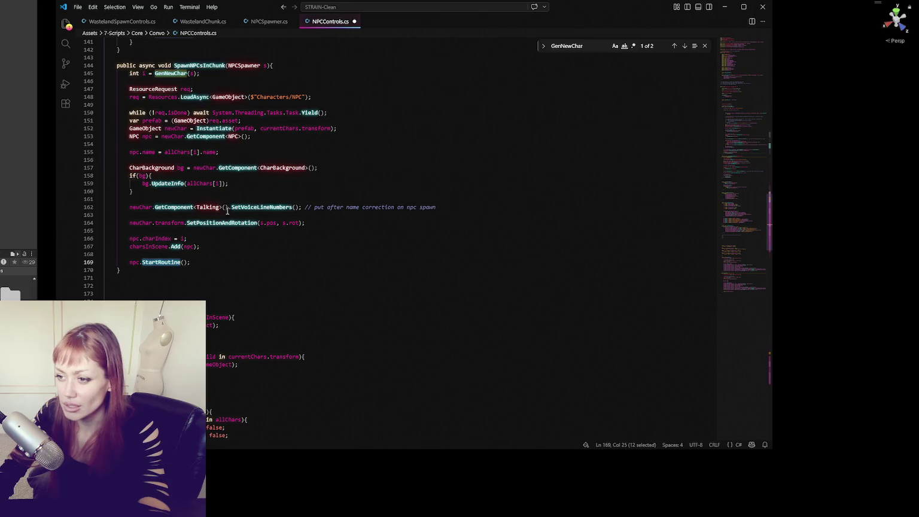
Start a new 'npc.' line after the StartRoutine call, then switch to Unity to recompile.
left_click(293, 223)
left_click(183, 250)
left_click(248, 250)
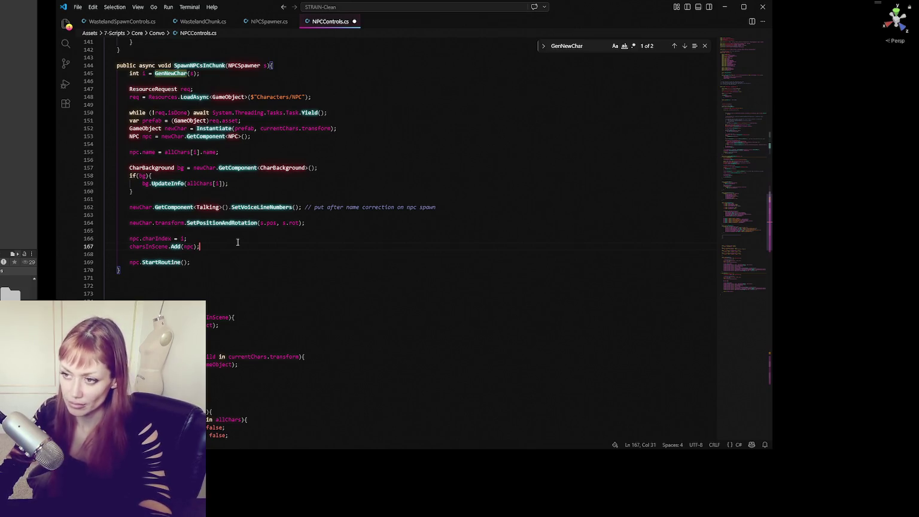
left_click(192, 262)
key("Return")
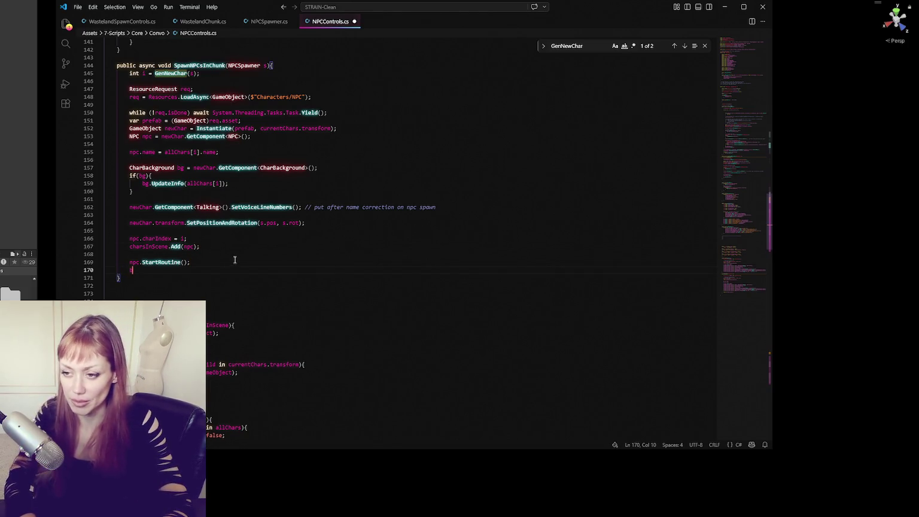
type("npc.")
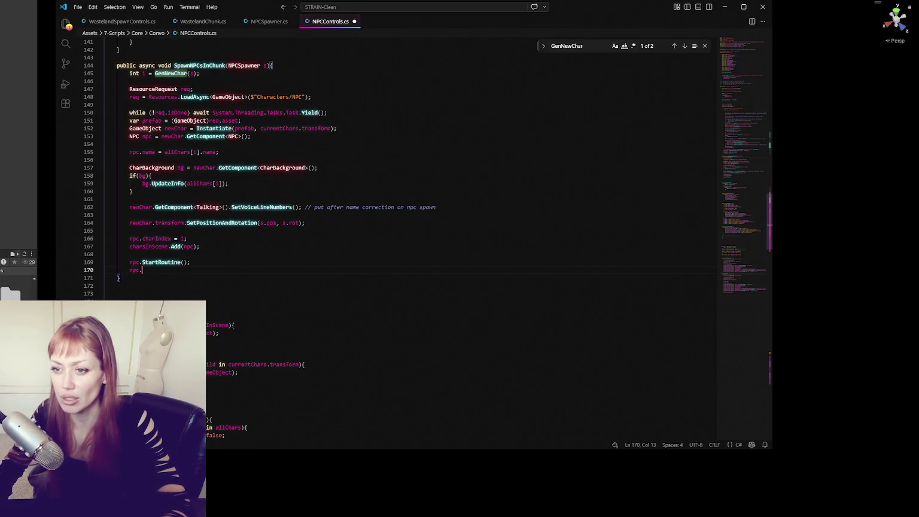
left_click(48, 239)
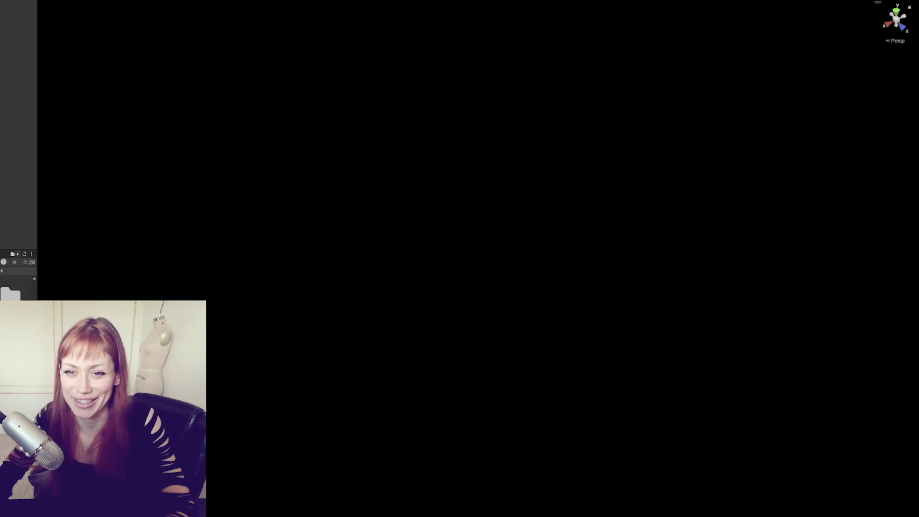
Widen the side panel to show the Project folders and bring up the Console's compile error.
left_click_drag(35, 91, 89, 91)
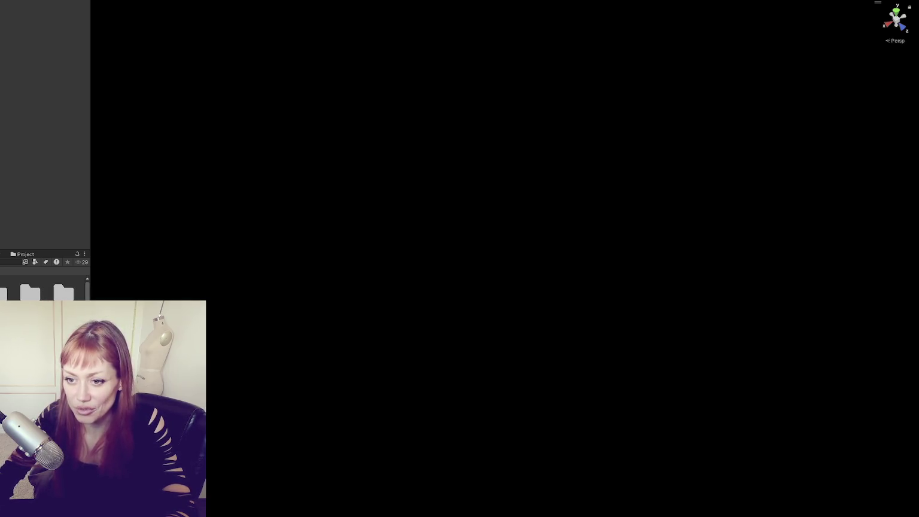
key("ctrl+shift+c")
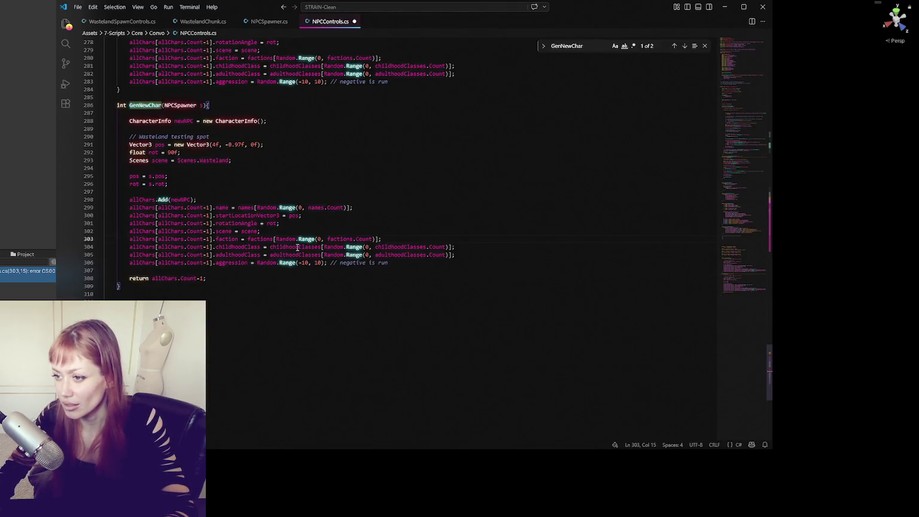
Revise line 303 of GenNewChar in NPCControls.cs around the faction argument.
left_click(383, 239)
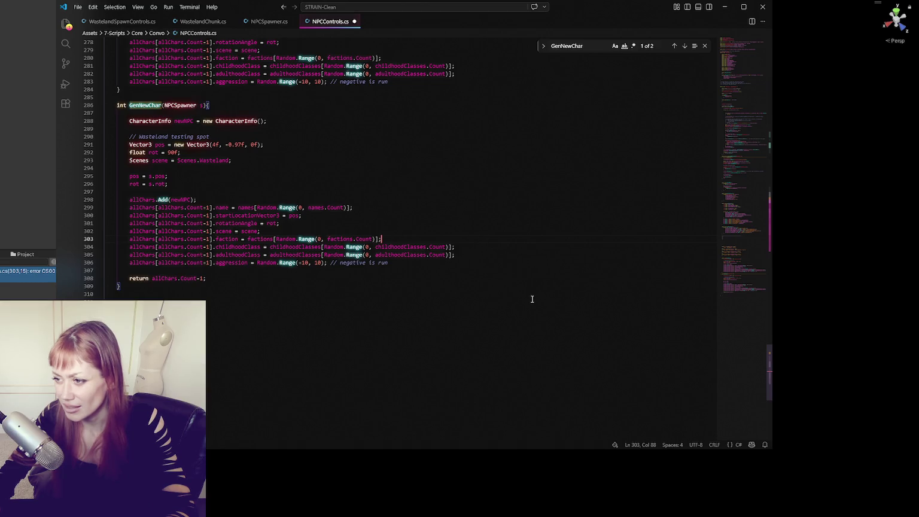
left_click(234, 238)
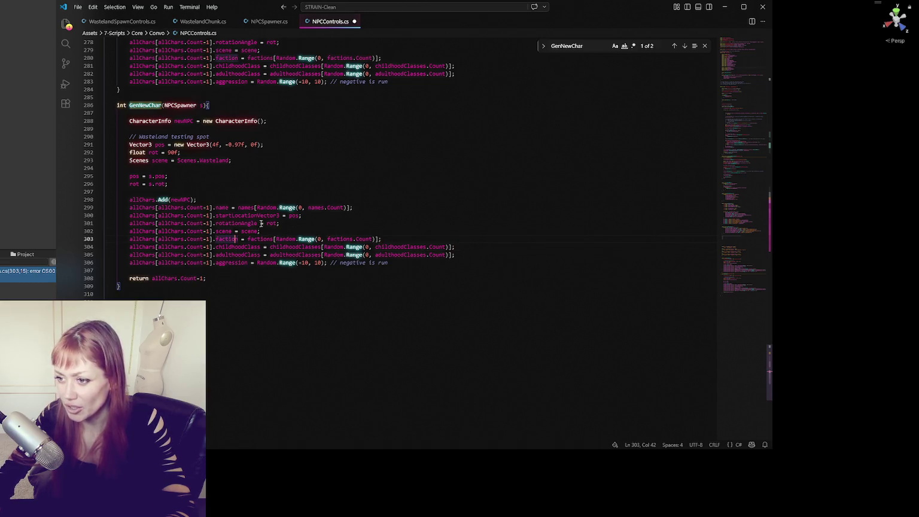
left_click(327, 231)
left_click(423, 238)
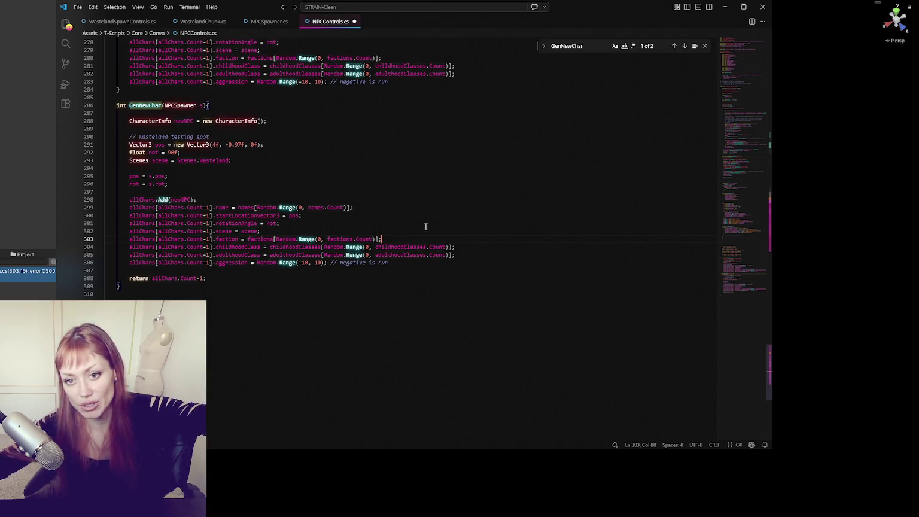
key("alt+Tab")
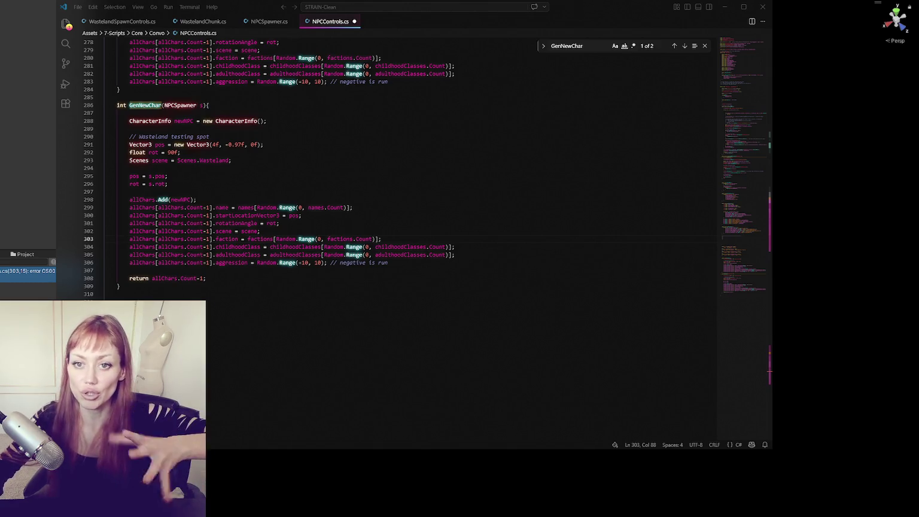
Work up GenNewChar to the new CharacterInfo line so it uses pos = s.pos and rot = s.rot.
left_click(394, 255)
left_click(381, 239)
left_click(393, 232)
left_click(415, 225)
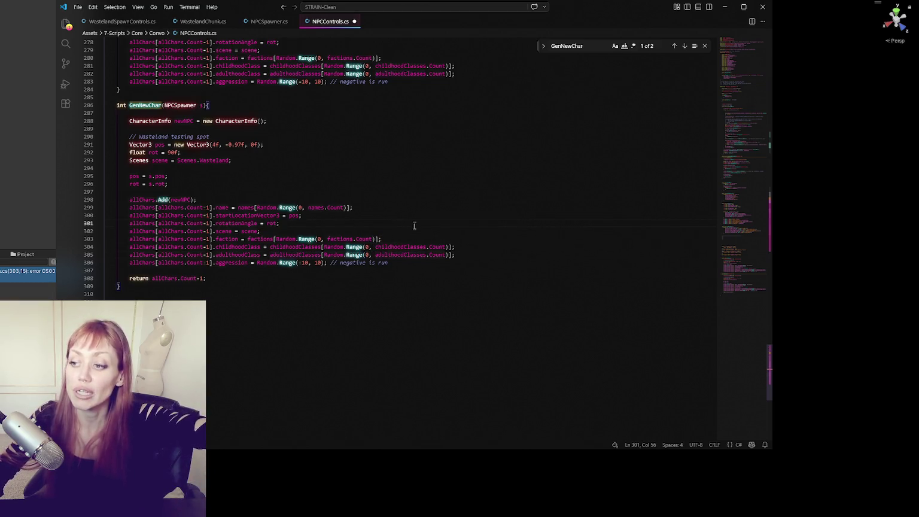
left_click(419, 217)
left_click(443, 210)
left_click(459, 192)
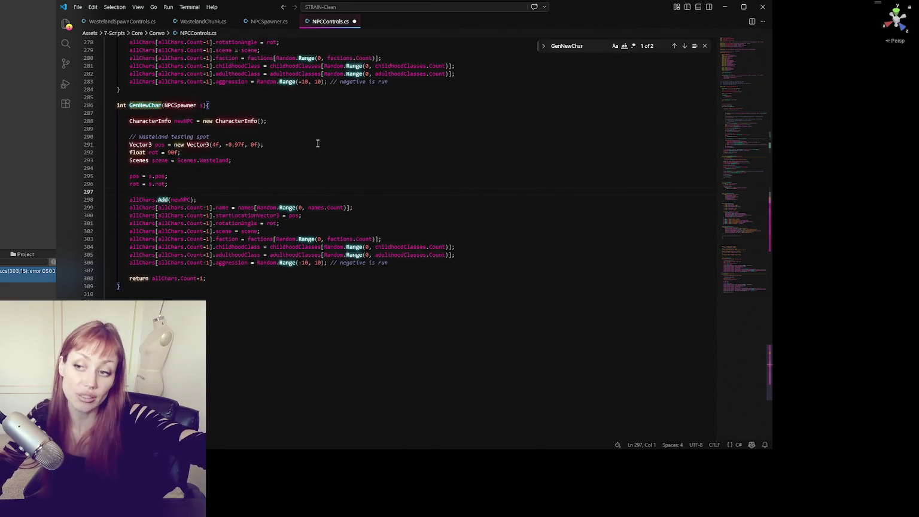
left_click(314, 121)
key("Up")
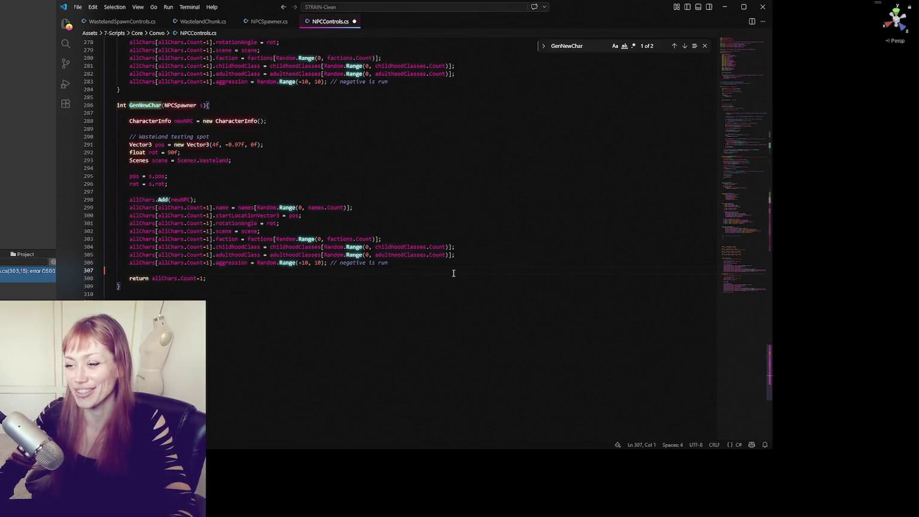
left_click(368, 208)
scroll(363, 194, "down", 2)
scroll(363, 193, "up", 3)
left_click(357, 189)
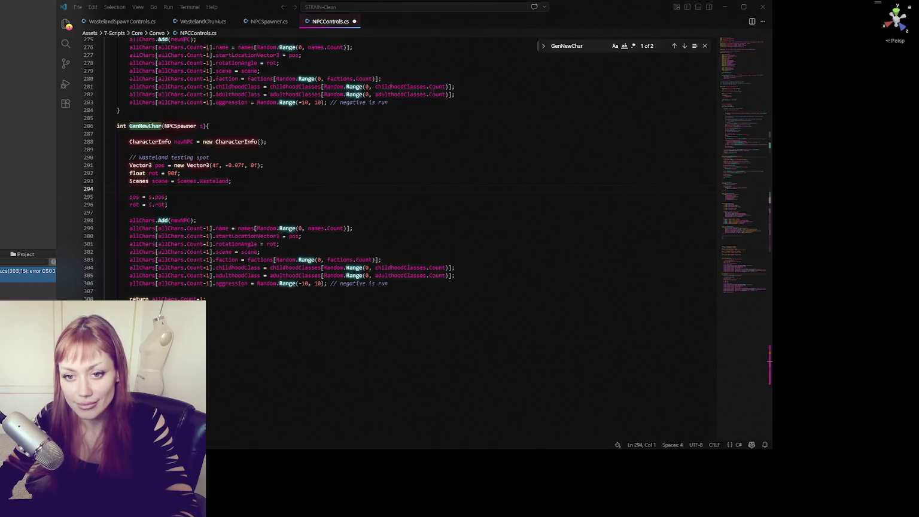
left_click(307, 244)
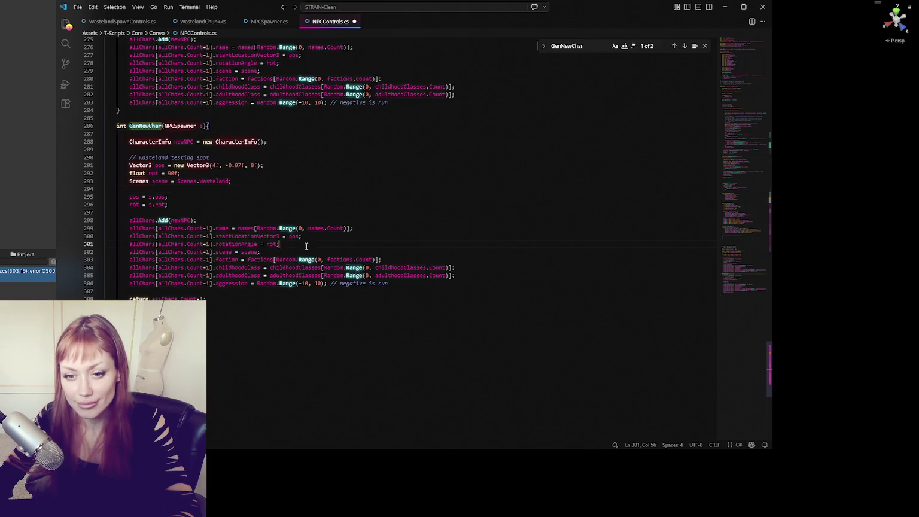
left_click(362, 199)
left_click(361, 227)
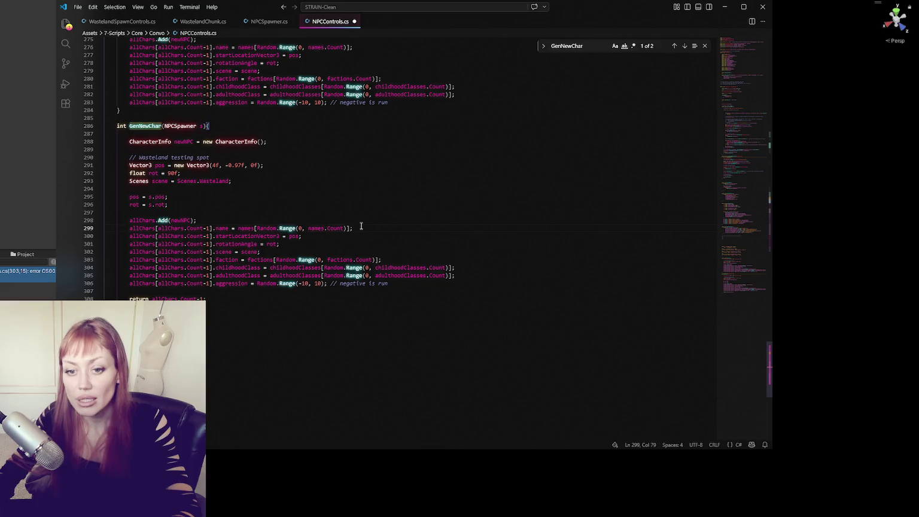
key("alt+Tab")
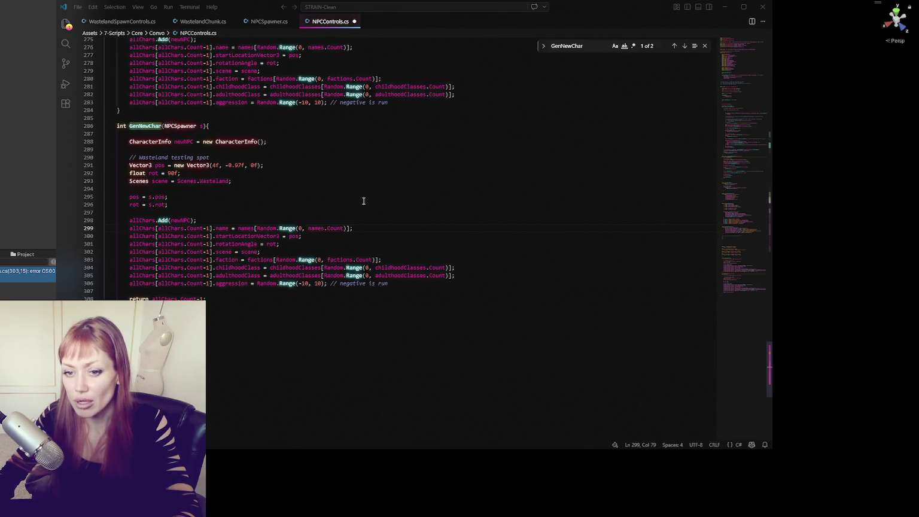
left_click(403, 181)
key("Down")
key("Down")
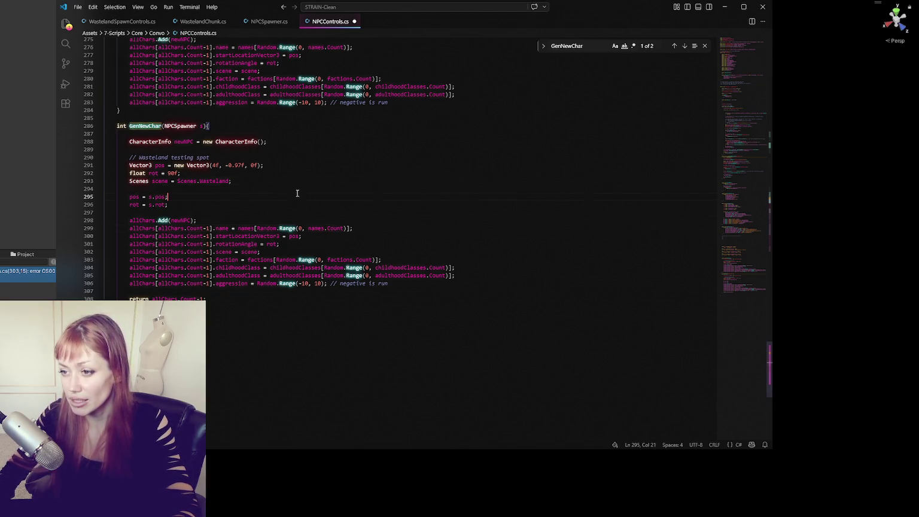
left_click(324, 207)
left_click(371, 290)
left_click(371, 165)
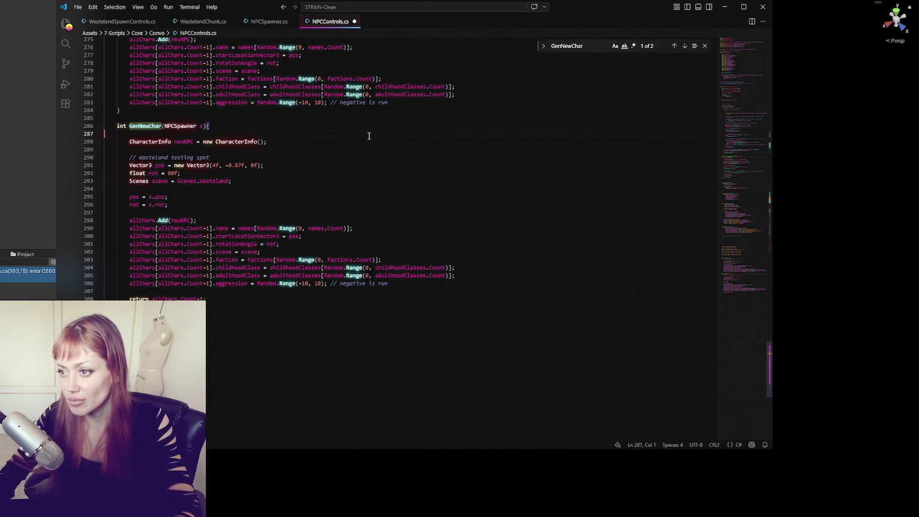
Compare the GenChar code in NPCControls.cs against the NPCSpawner script.
scroll(383, 191, "up", 5)
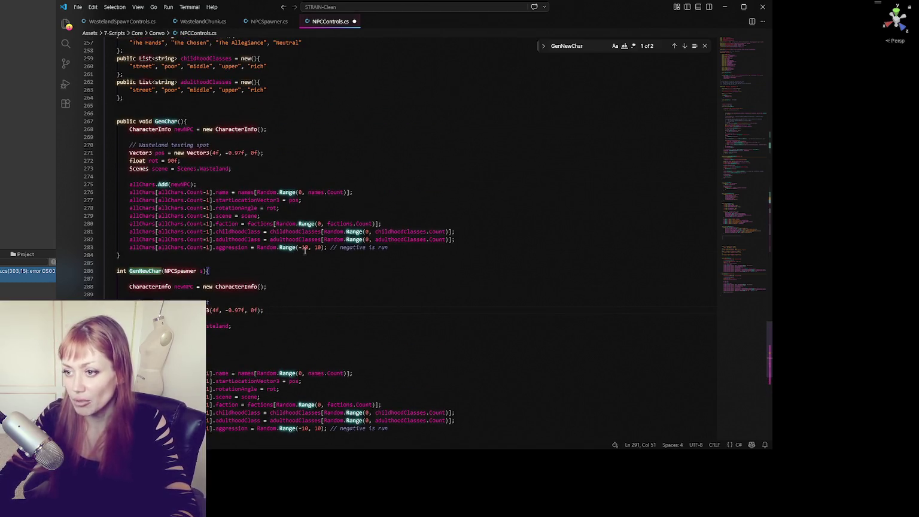
scroll(269, 207, "down", 4)
scroll(315, 222, "up", 2)
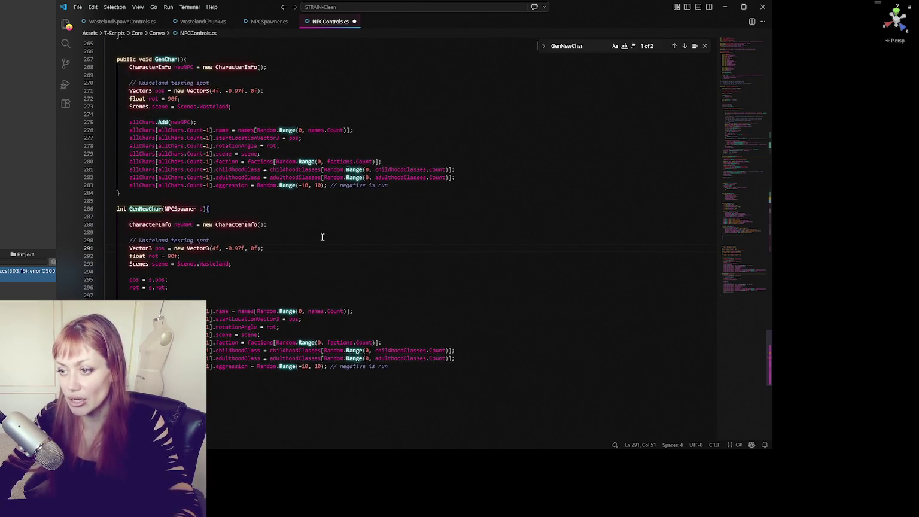
scroll(478, 291, "up", 1)
left_click(256, 72)
scroll(395, 146, "down", 8)
left_click(262, 21)
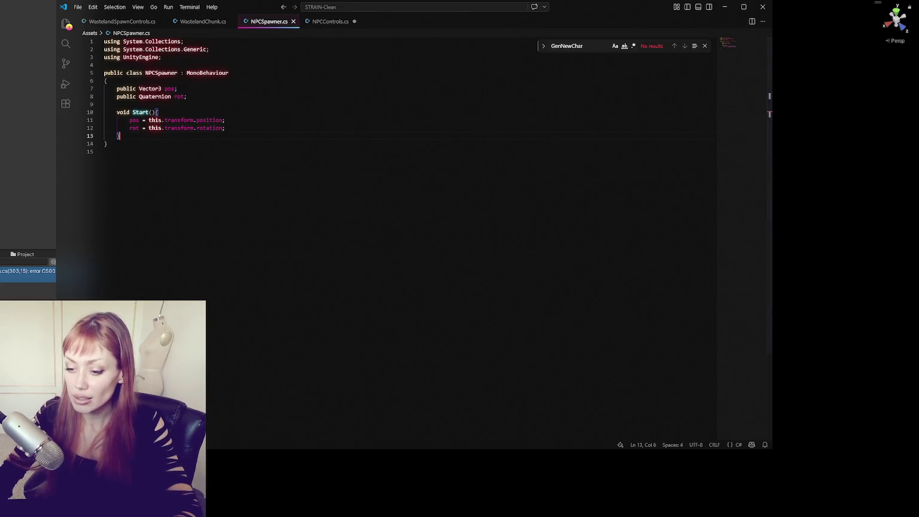
left_click(317, 23)
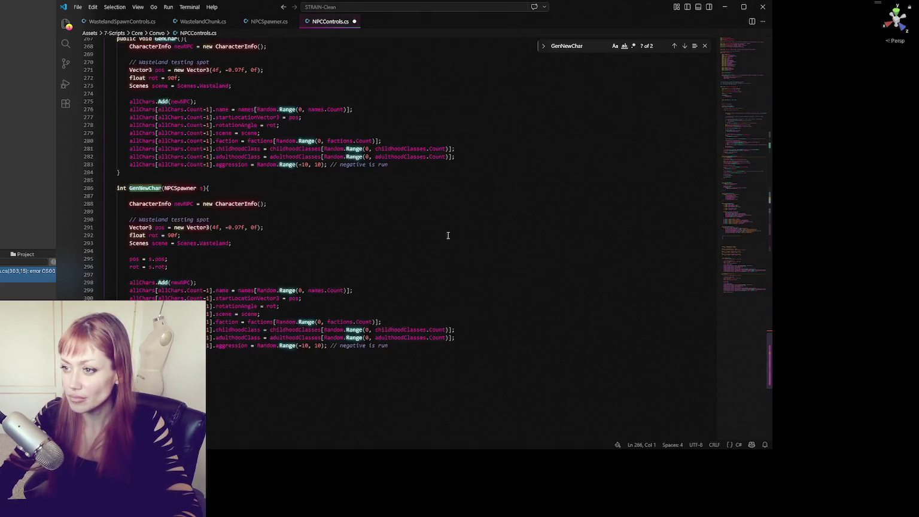
scroll(546, 217, "up", 20)
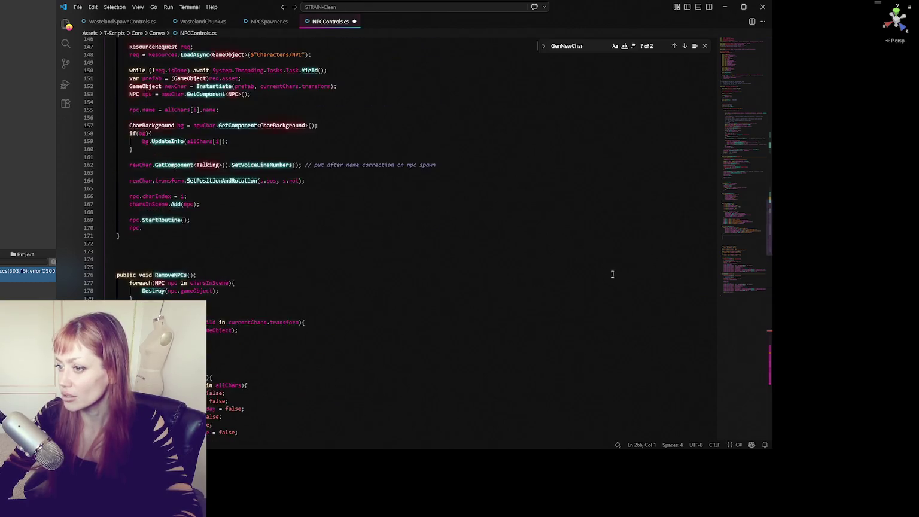
Review NPCControls' class definitions, then widen Unity's Console to read the Quaternion-to-float error.
left_click(752, 65)
scroll(465, 188, "down", 12)
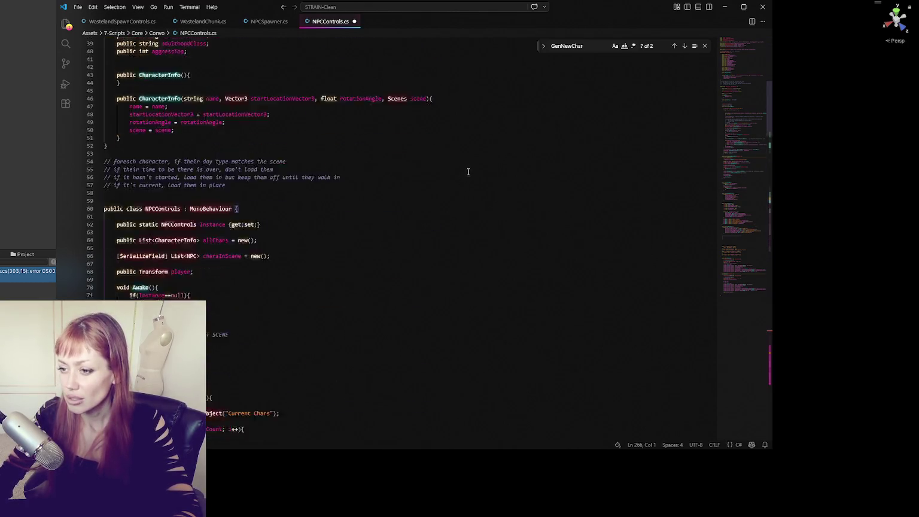
scroll(424, 168, "down", 6)
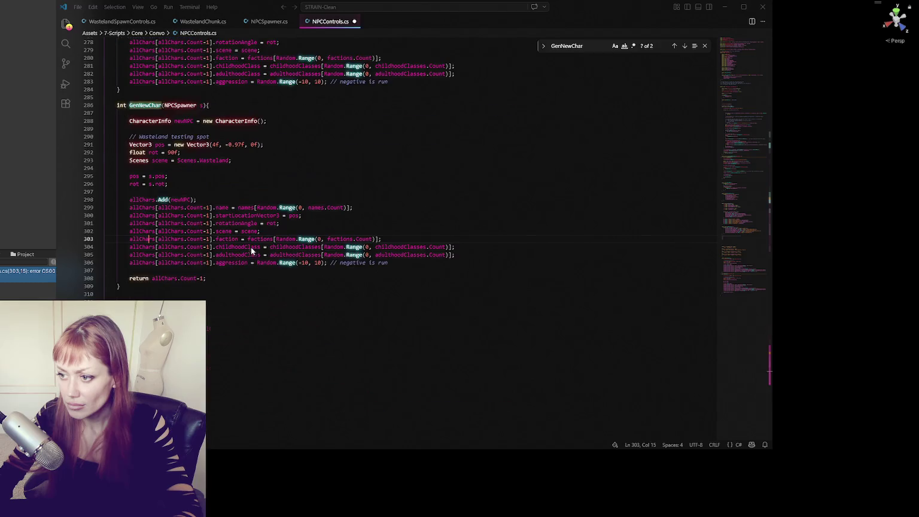
left_click_drag(742, 264, 742, 42)
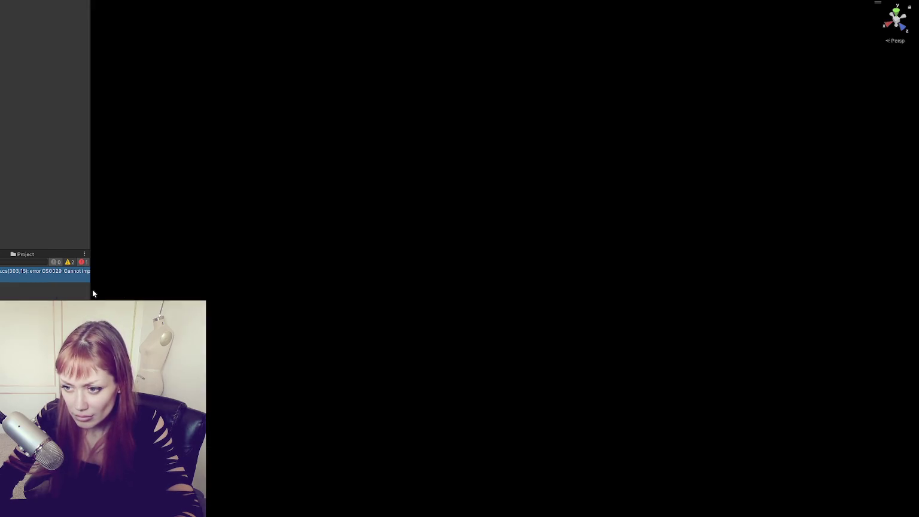
left_click_drag(92, 288, 232, 292)
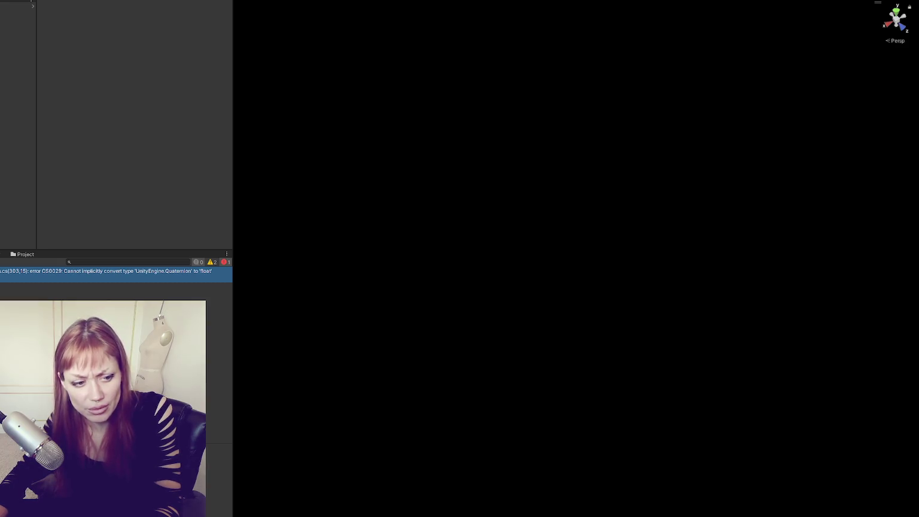
Bring up the Project tab (Ctrl+5) to browse the Convo folder files.
key("ctrl+5")
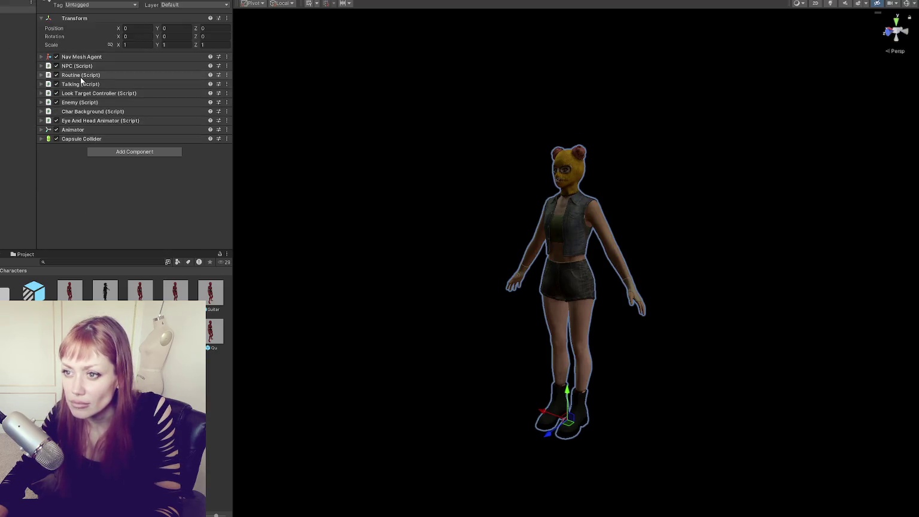
Expand the NPC prefab's Routine component and inspect its Idling and Smoking main routine entries.
left_click(75, 76)
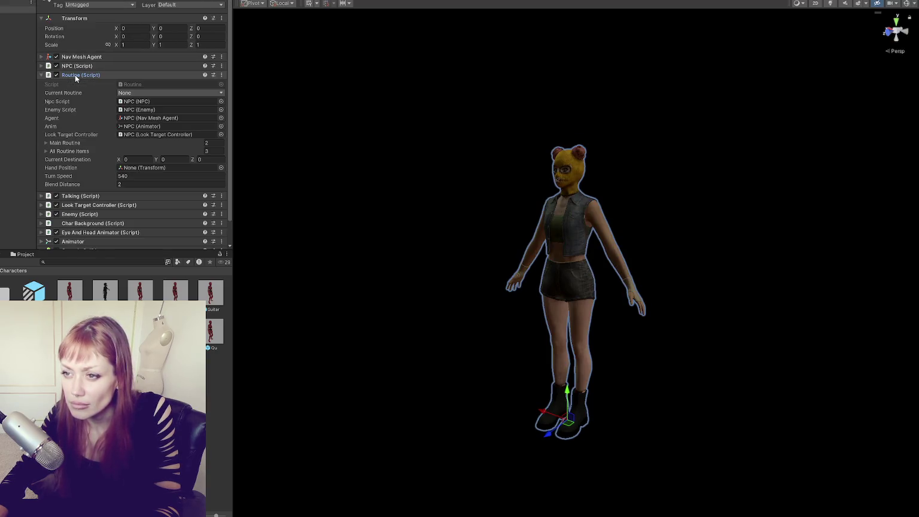
left_click(68, 143)
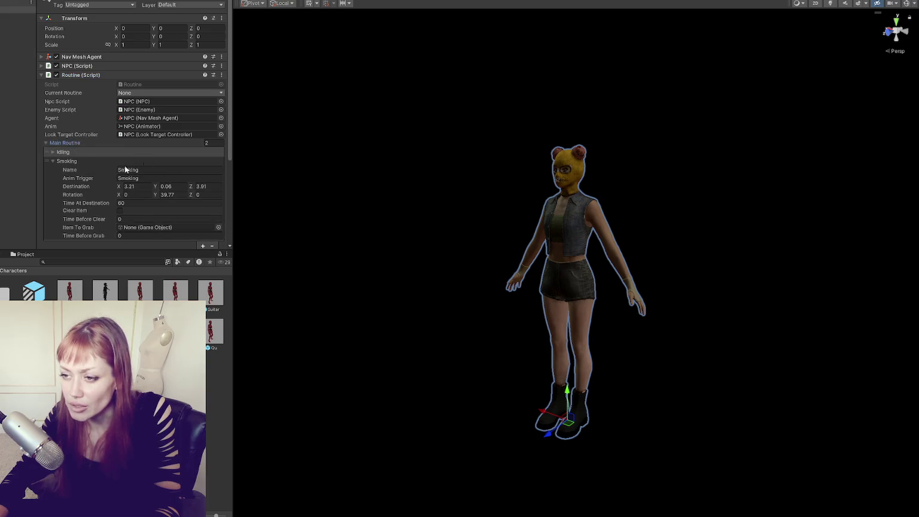
left_click(78, 161)
left_click(73, 161)
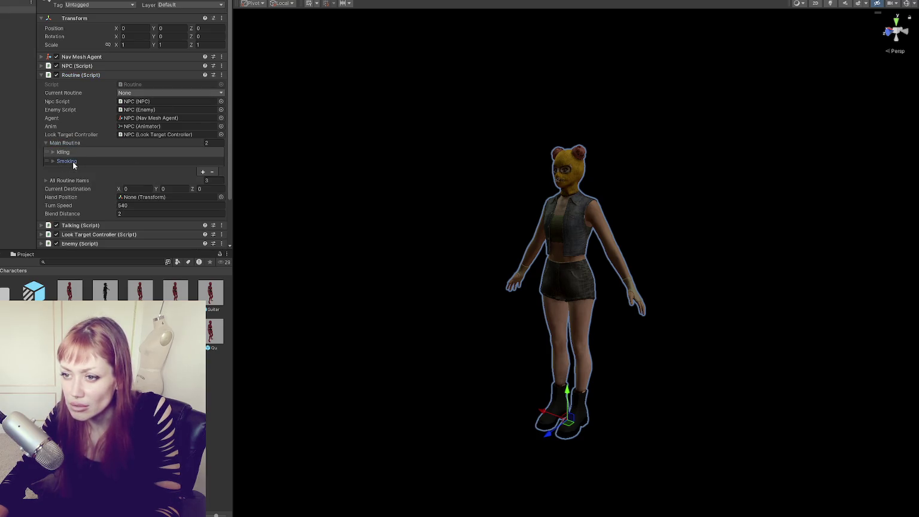
left_click(69, 152)
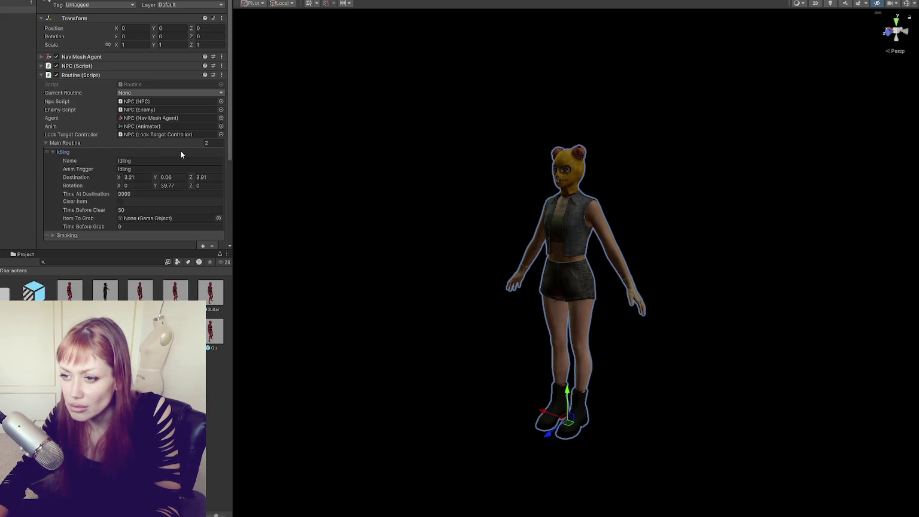
left_click(59, 153)
left_click(66, 161)
left_click(65, 162)
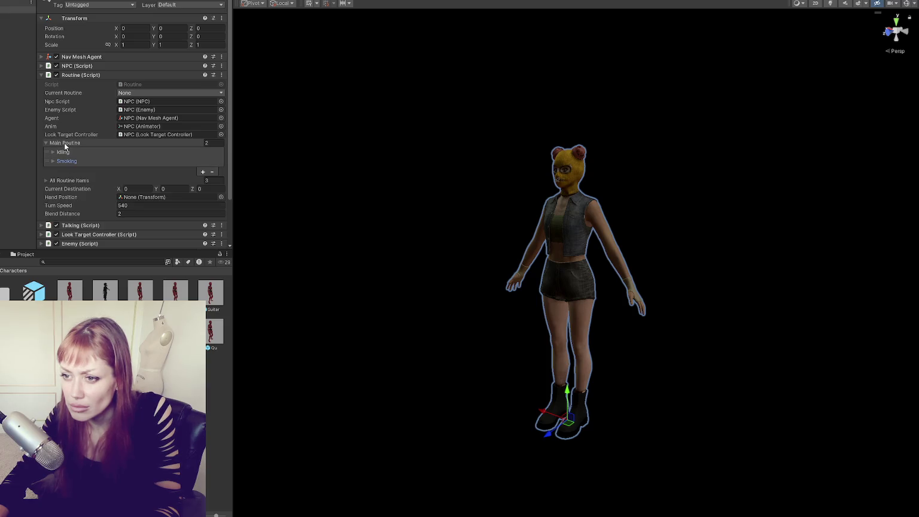
left_click(66, 162)
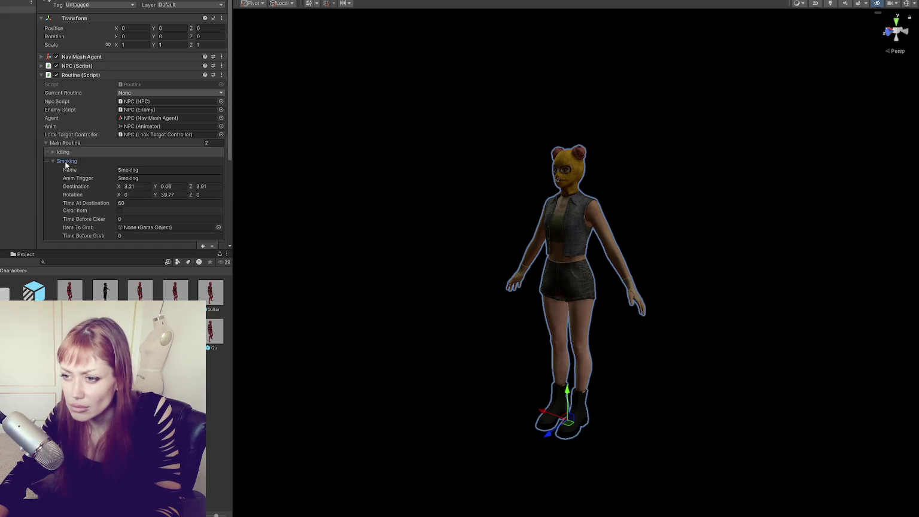
left_click(66, 163)
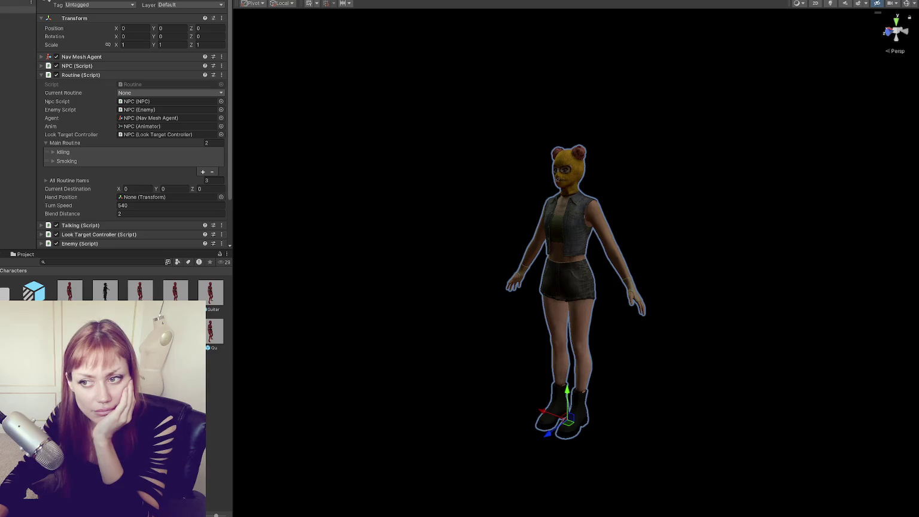
Glance at the NPC component's settings, then return to the NPCControls script.
left_click(118, 66)
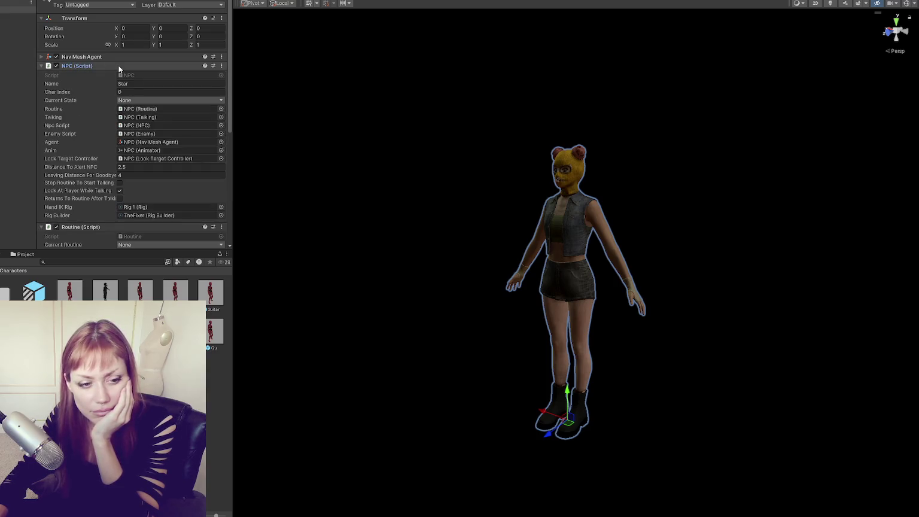
left_click(117, 66)
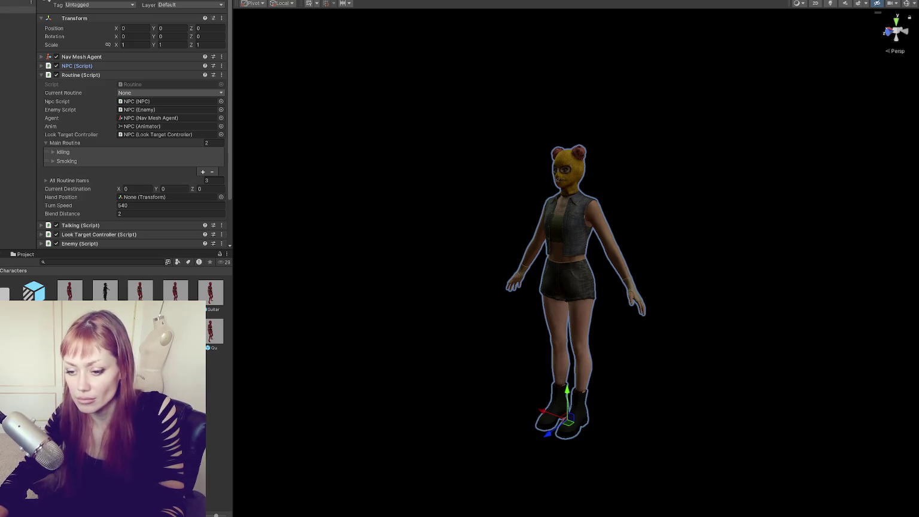
key("alt+Tab")
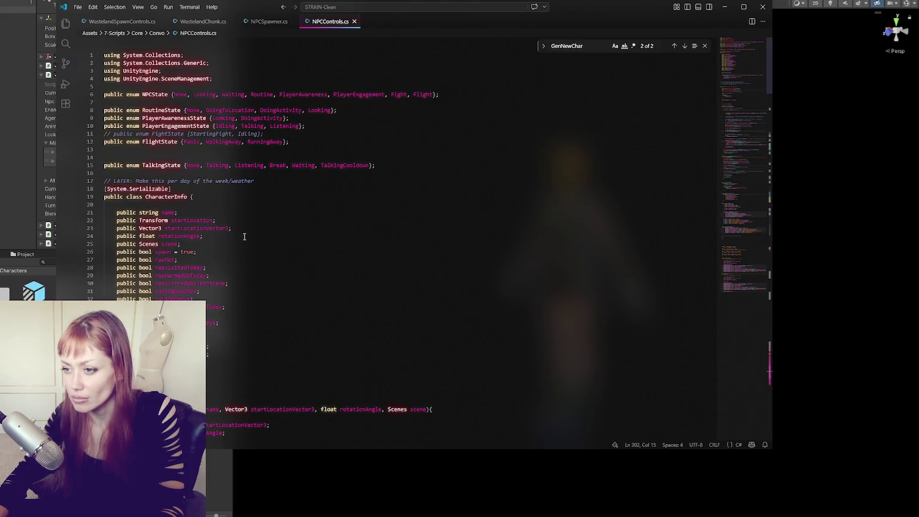
Bring up npc.StartRoutine() at line 170 of SpawnNPCsInChunk, sliding VS Code right to reveal Unity's inspector.
scroll(248, 173, "down", 10)
scroll(248, 173, "down", 20)
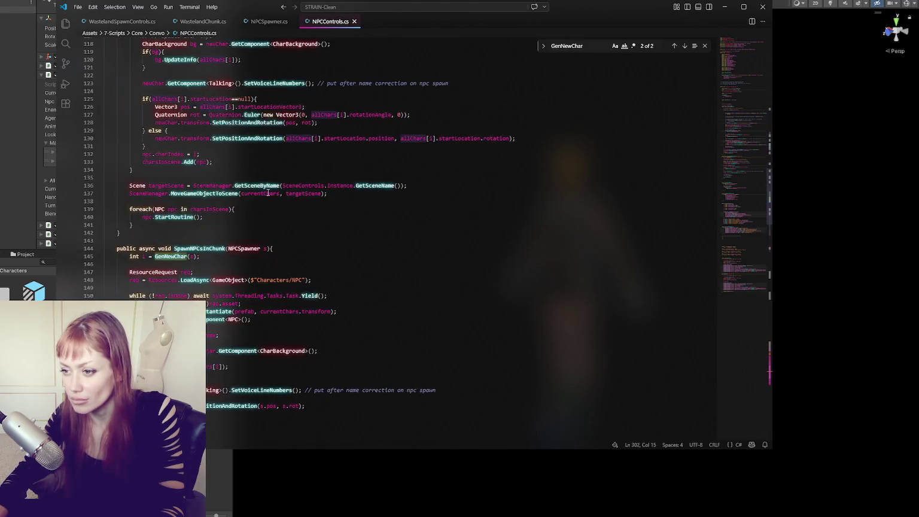
left_click(202, 251)
key("Down")
key("Down")
key("End")
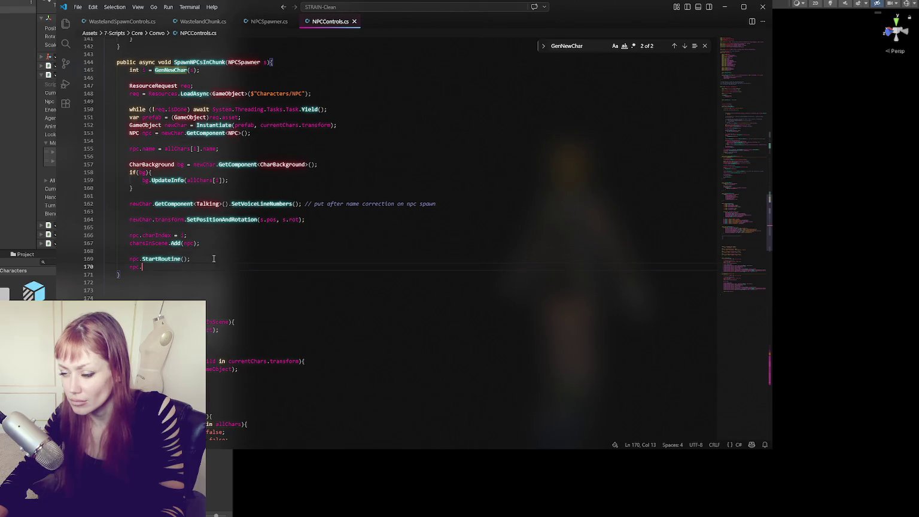
mouse_move(560, 10)
left_mouse_down()
mouse_move(653, 14)
mouse_move(717, 3)
left_mouse_up()
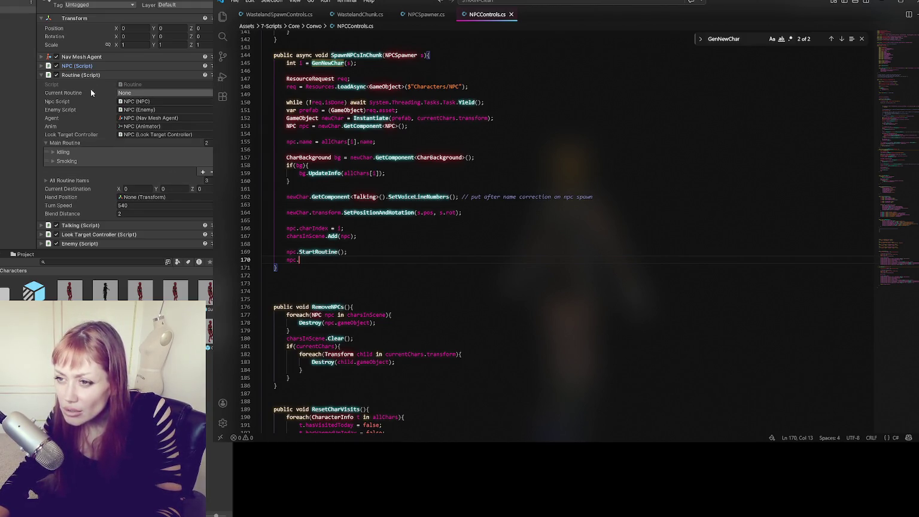
left_click(136, 94)
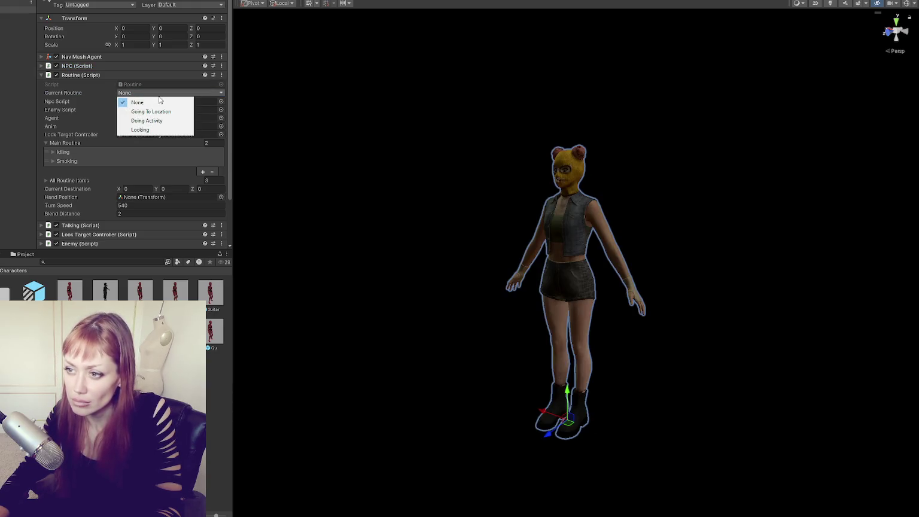
left_click(77, 97)
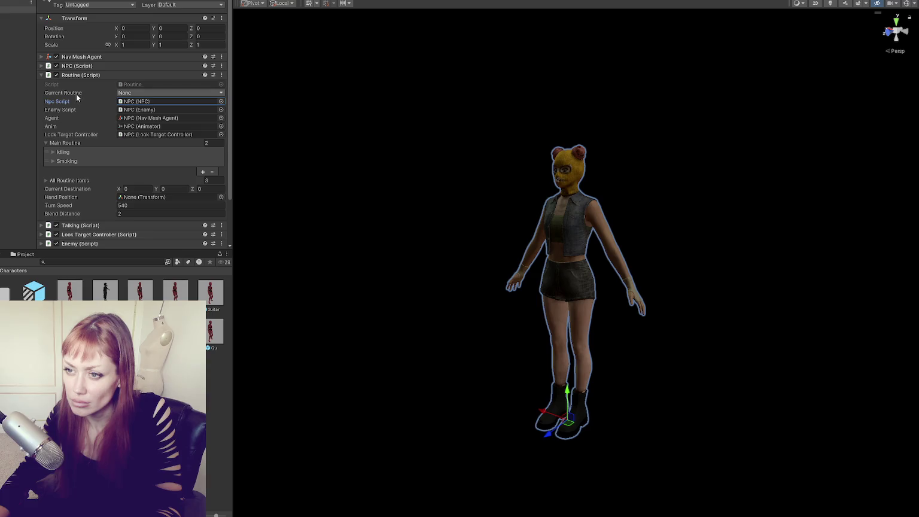
left_click(67, 143)
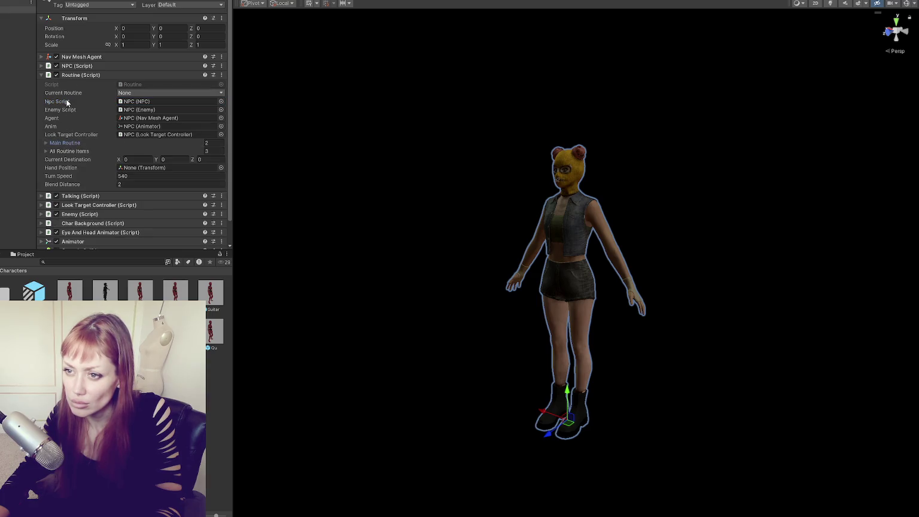
left_click(77, 67)
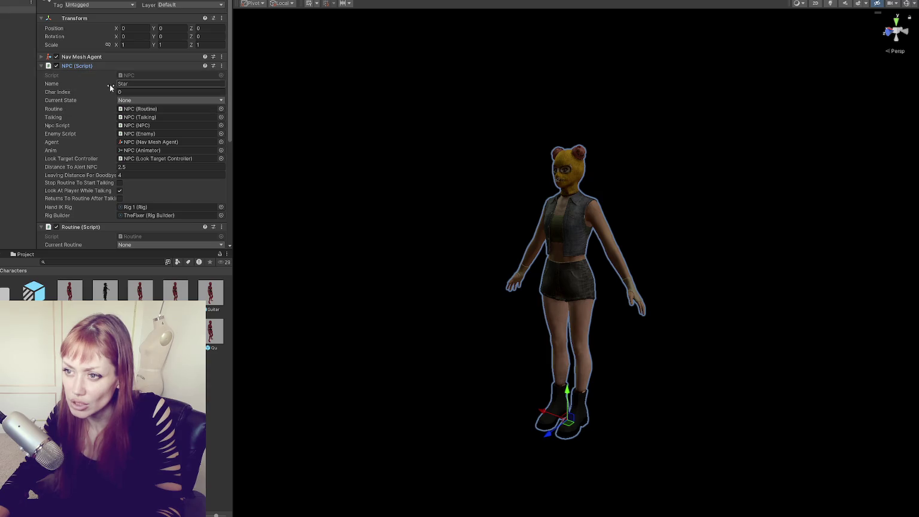
left_click(88, 65)
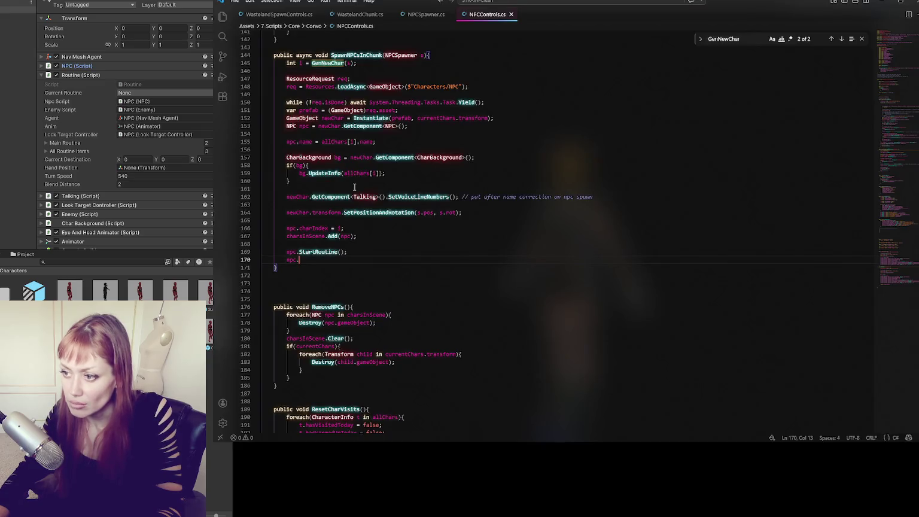
type("routine.")
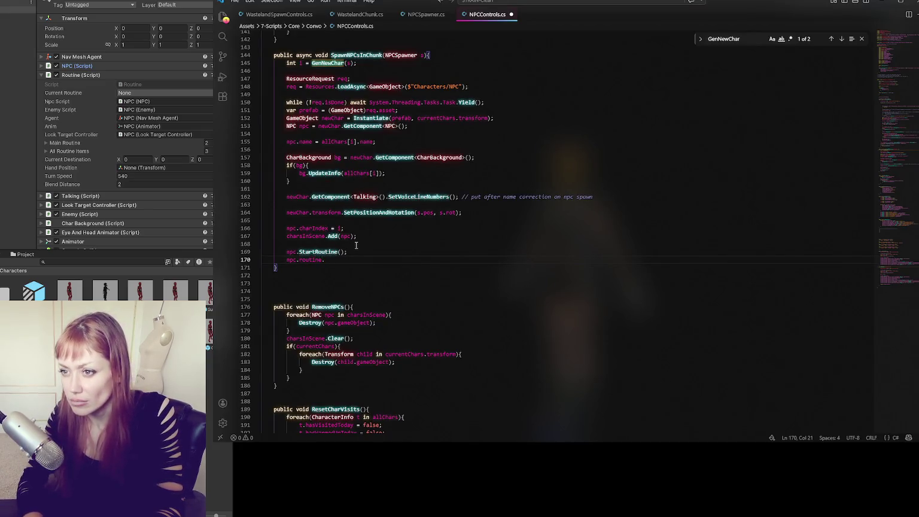
type("mainRoutine")
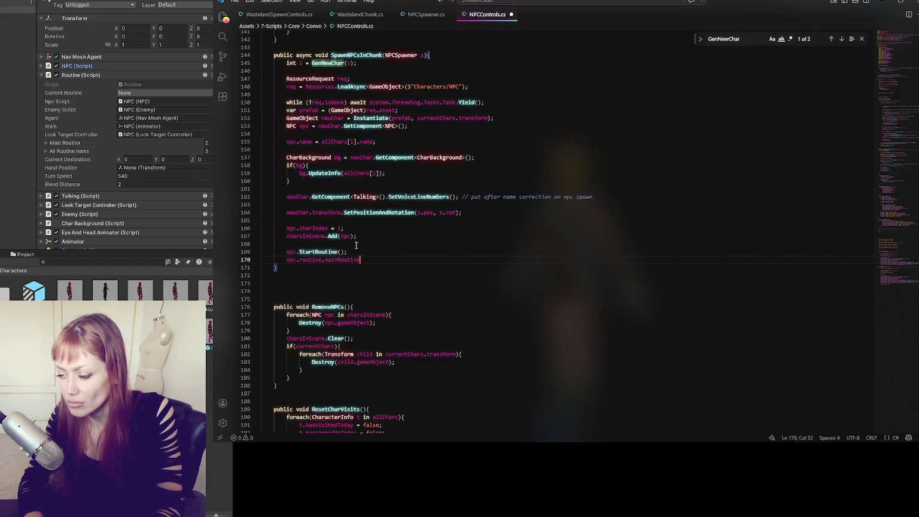
Add npc.routine.mainRoutine.Clear(); and npc.routine.mainRoutine.Add(); after StartRoutine.
key("Tab")
type("();")
key("Return")
type("npc.Routi")
key("BackSpace")
key("BackSpace")
key("BackSpace")
type("routine.mainRoutine.Add();")
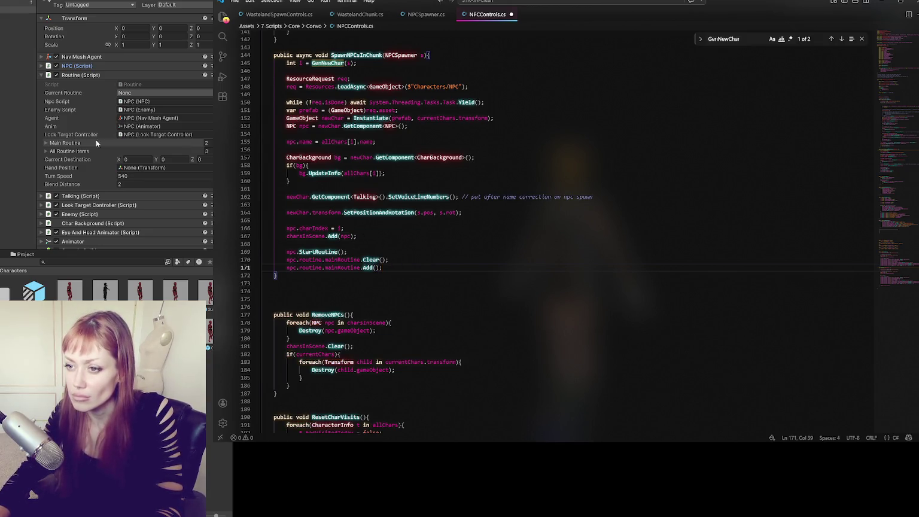
Check Unity's Main Routine list and the RoutineItem class, then begin a 'RoutineItem routine =' declaration.
left_click(62, 143)
left_click(61, 142)
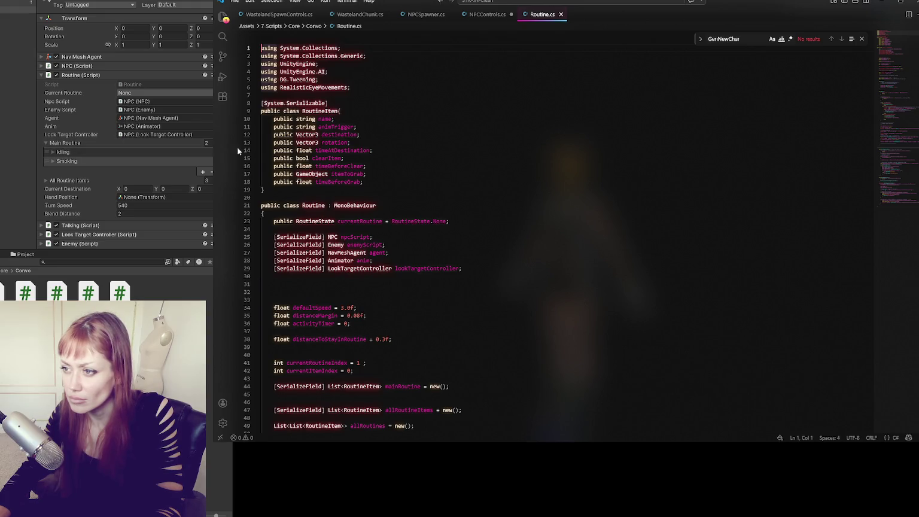
double_click(326, 111)
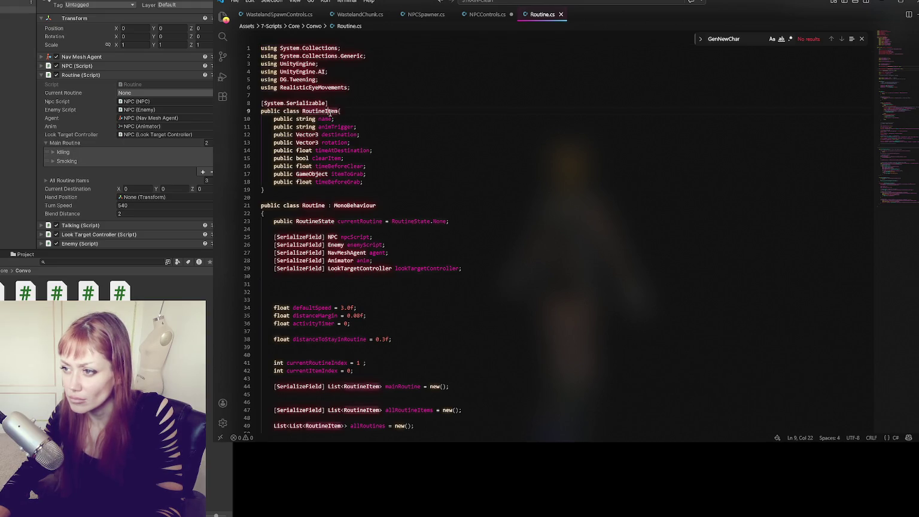
left_click(473, 18)
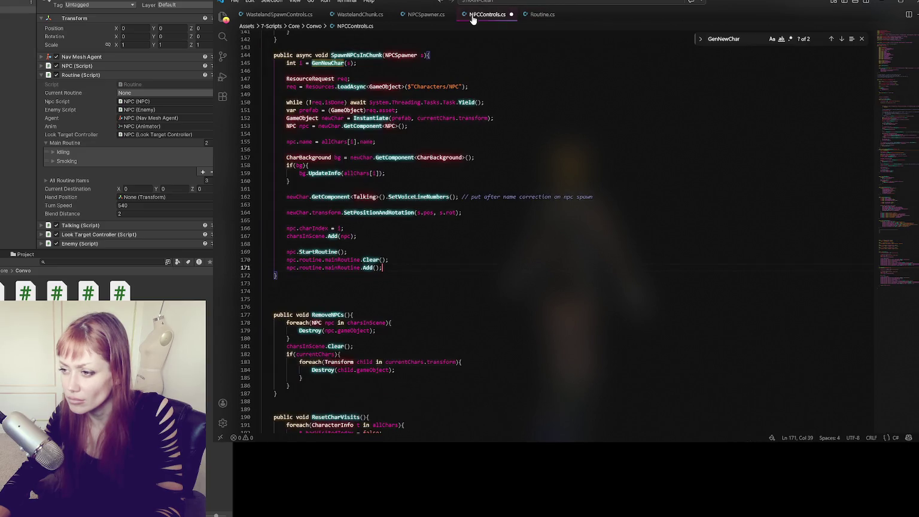
left_click(398, 262)
key("Return")
type("RoutineItem")
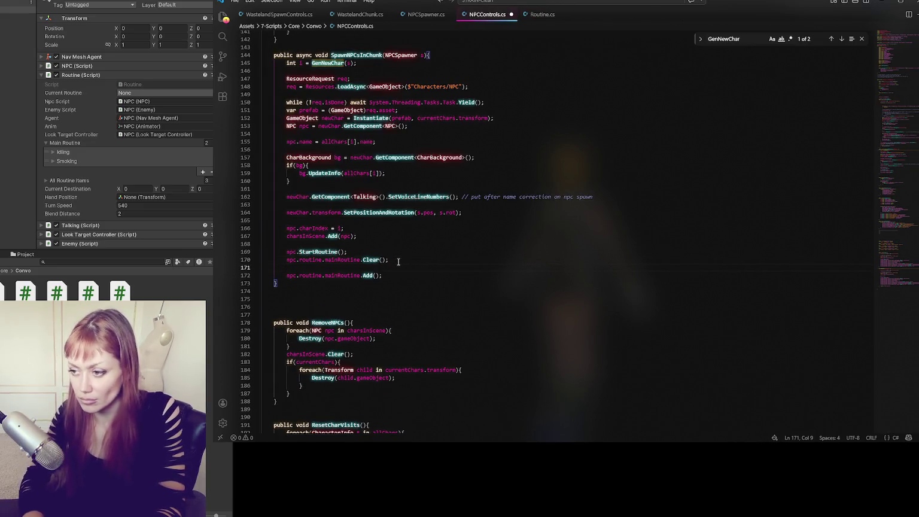
type(" routine ")
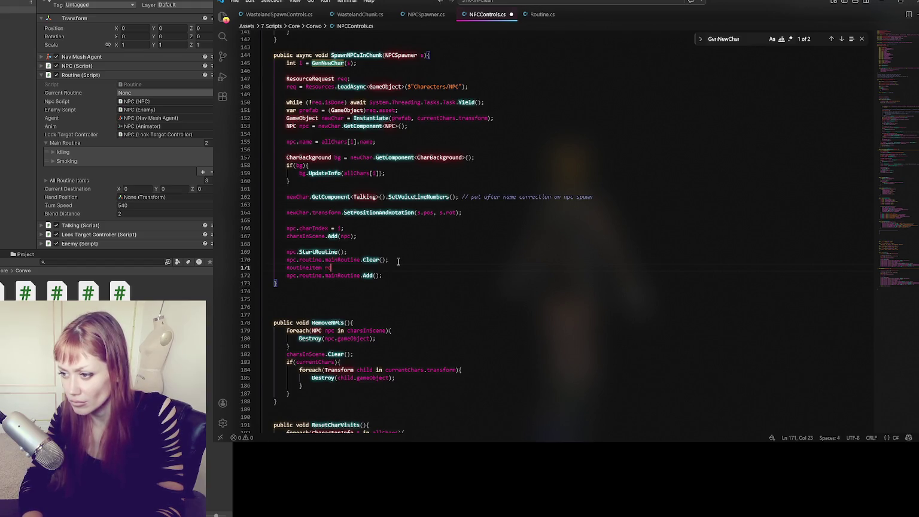
type("=")
Finish 'RoutineItem routine = new();' and pass routine into mainRoutine.Add().
type(" new();")
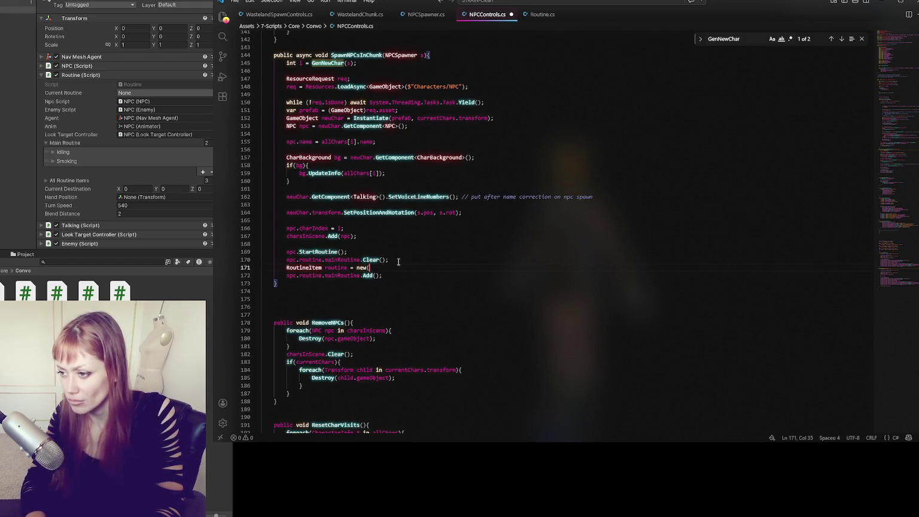
left_click(326, 261)
double_click(335, 267)
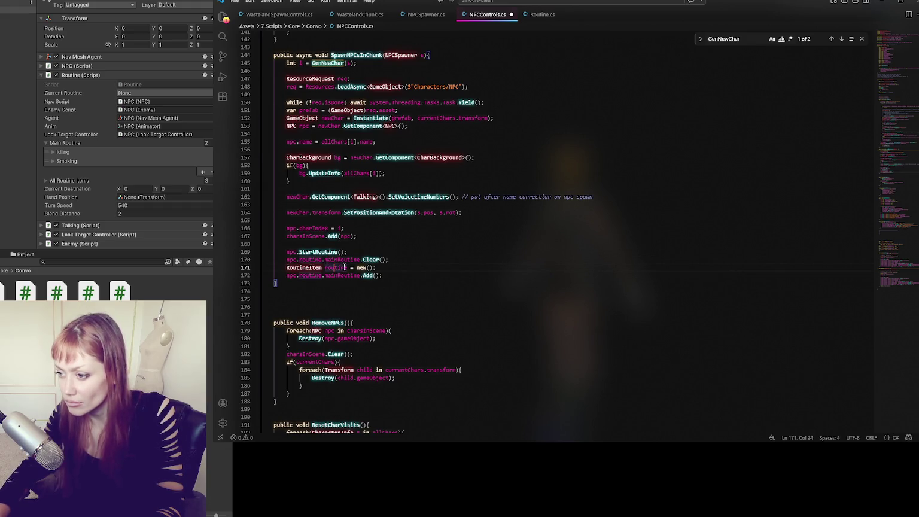
left_click(377, 275)
type("routine")
left_click(423, 277)
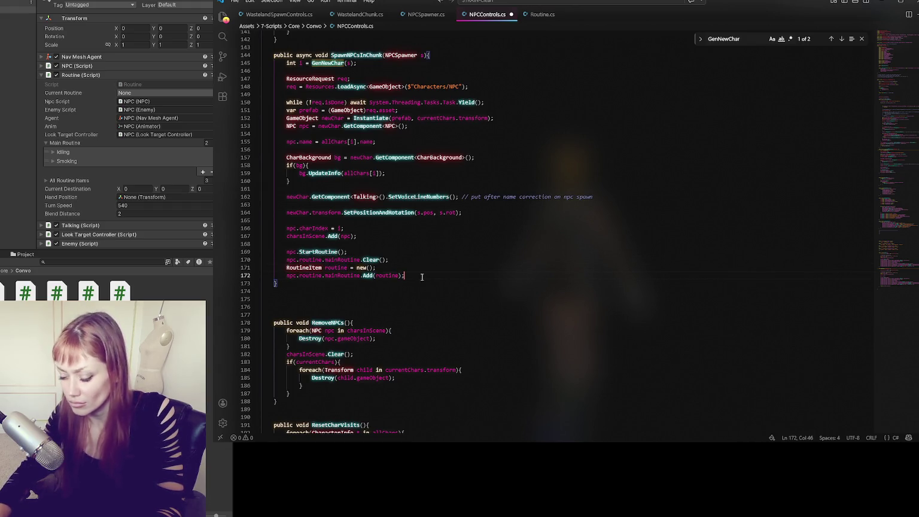
key("Return")
Add routine.destination = s.pos and a routine.rotation assignment using field names from Routine.cs.
left_click(554, 18)
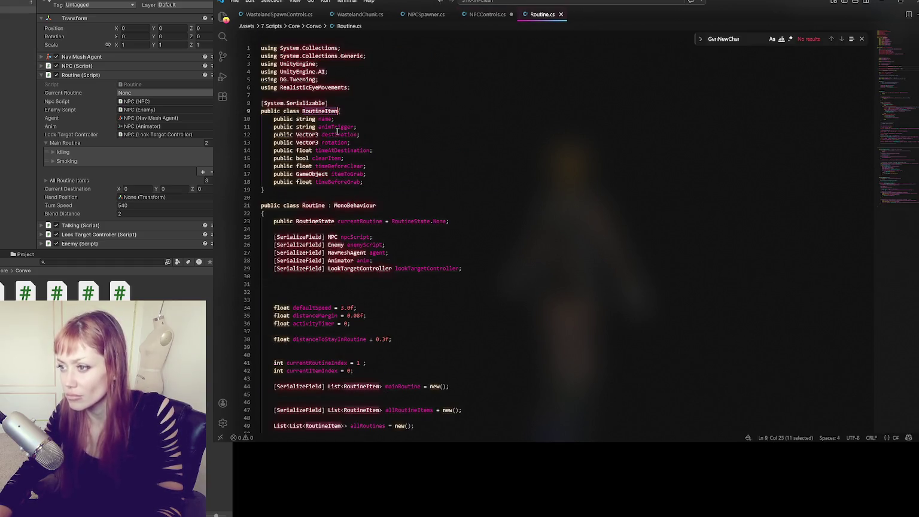
double_click(335, 134)
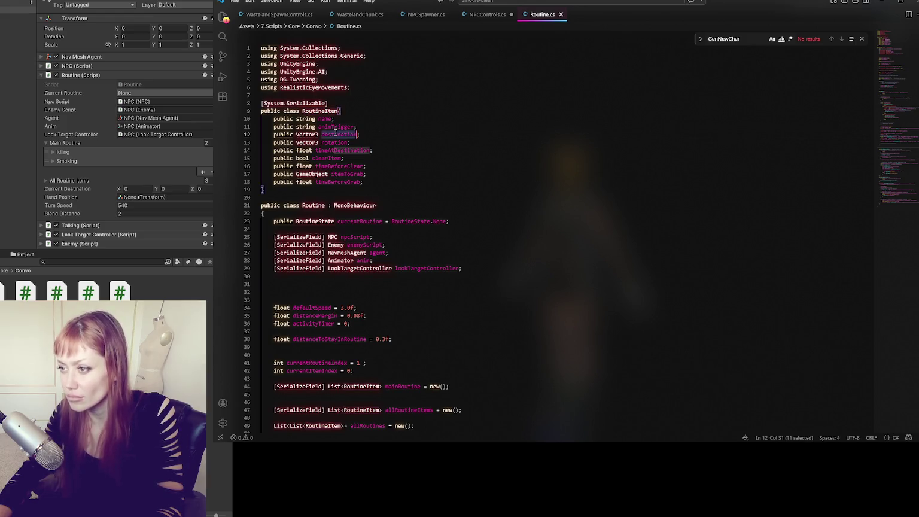
left_click(484, 15)
type("routine.destination =")
key("Return")
type("routien.")
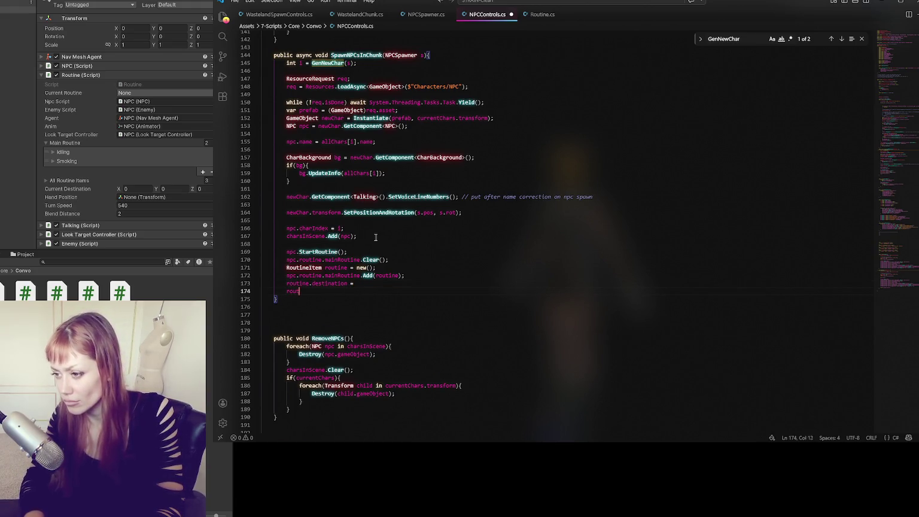
left_click(539, 18)
double_click(336, 143)
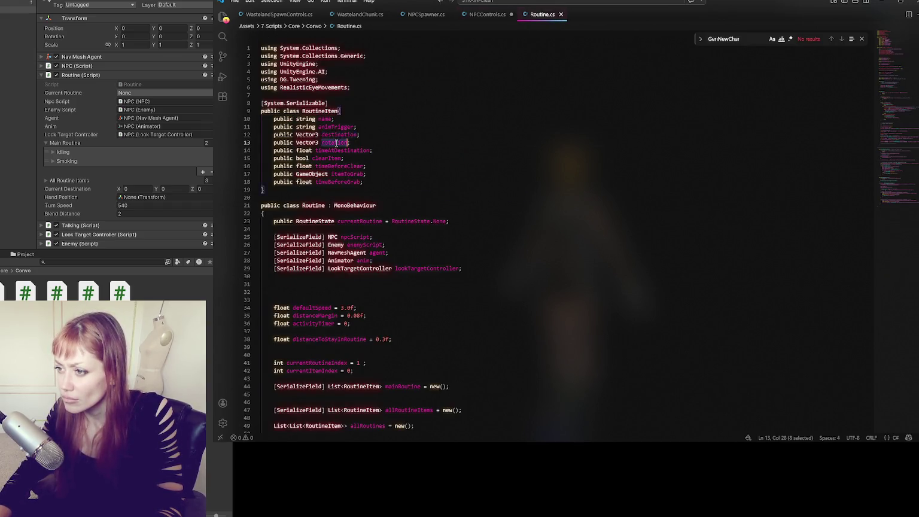
left_click(479, 21)
type("rotation")
type("= ;")
key("Return")
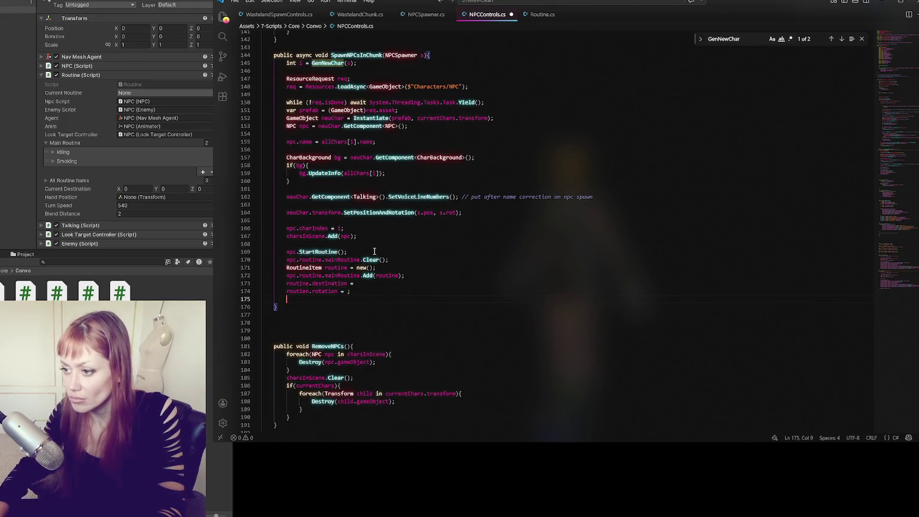
Set animTrigger to "Smoking" and rotation to s.rot.eulerAngles, then return to Unity to compile.
left_click(529, 18)
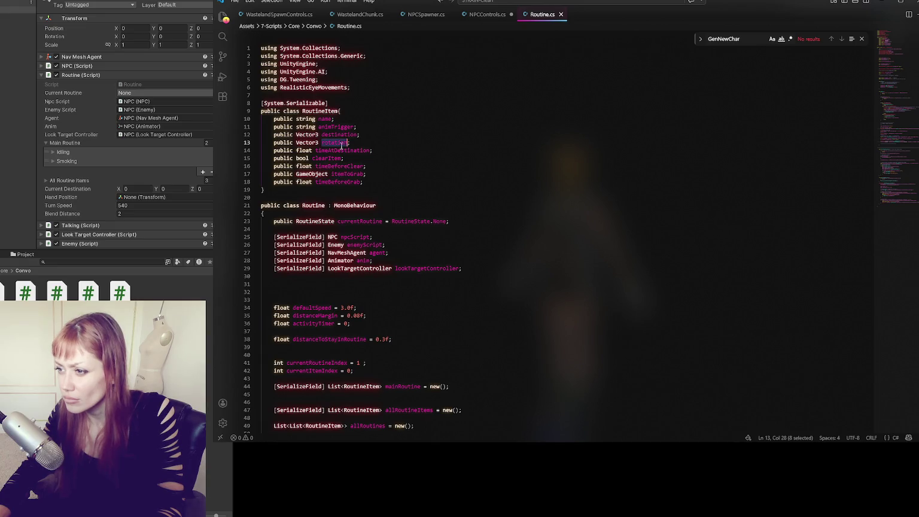
left_click(492, 17)
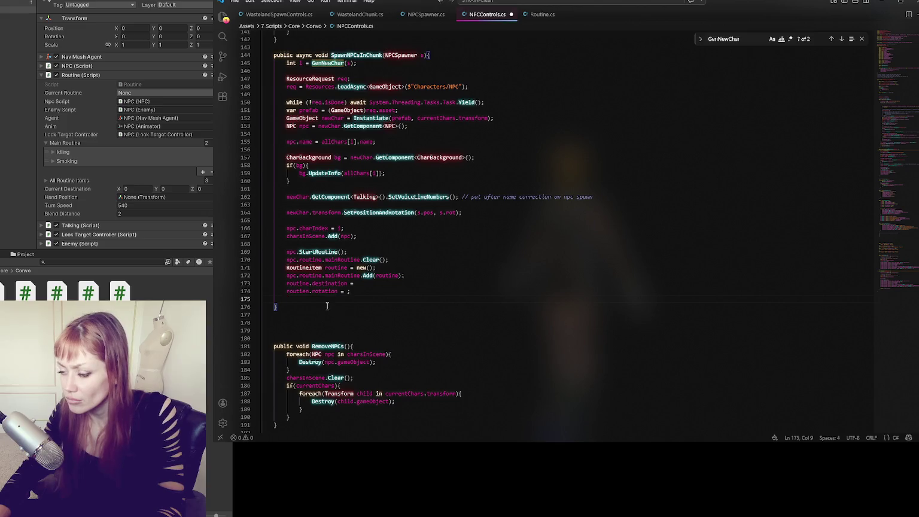
type("routine.")
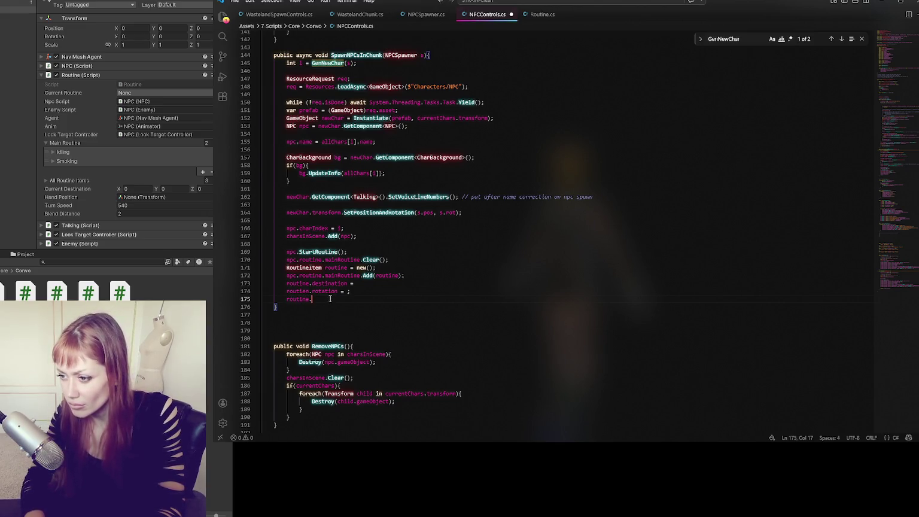
type(" =")
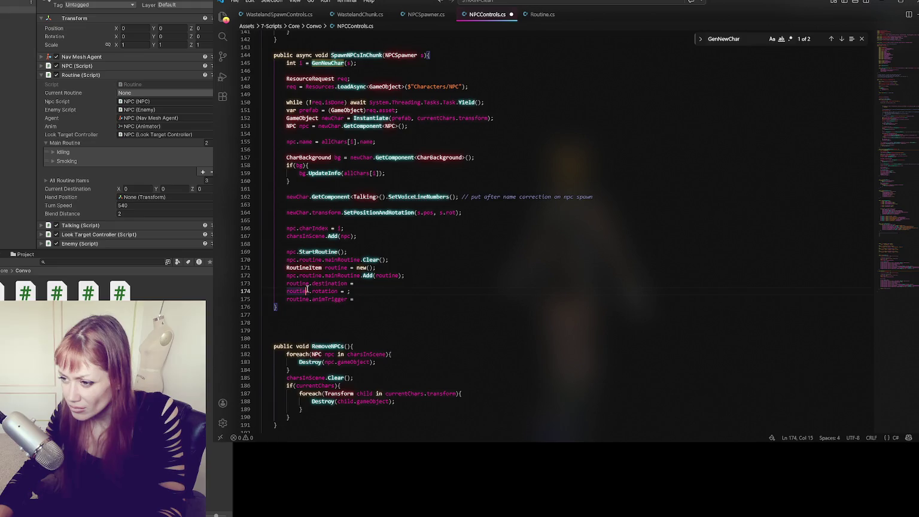
left_click(404, 298)
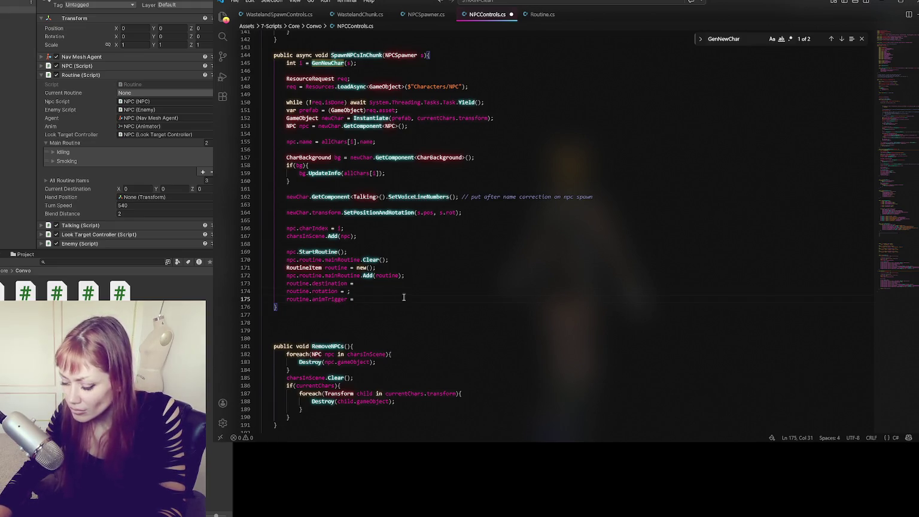
type("\"Smoking\";")
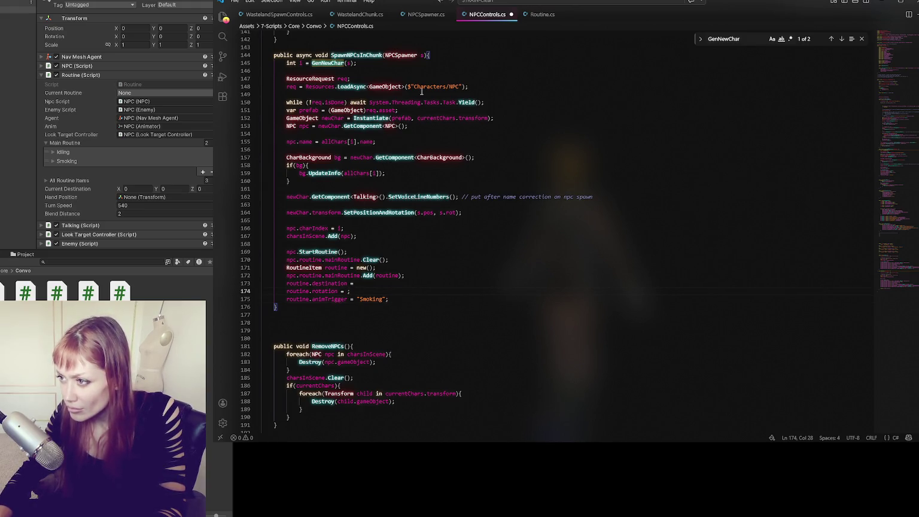
type(".rot")
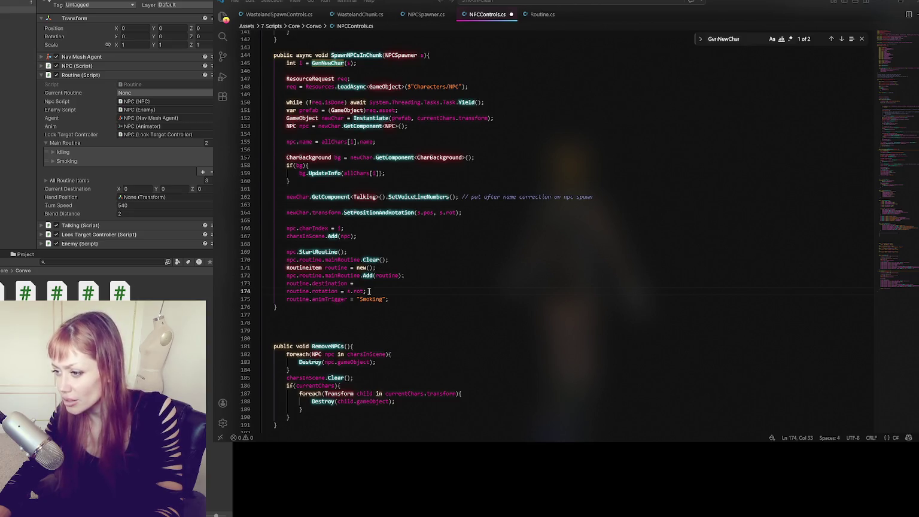
type(".eul")
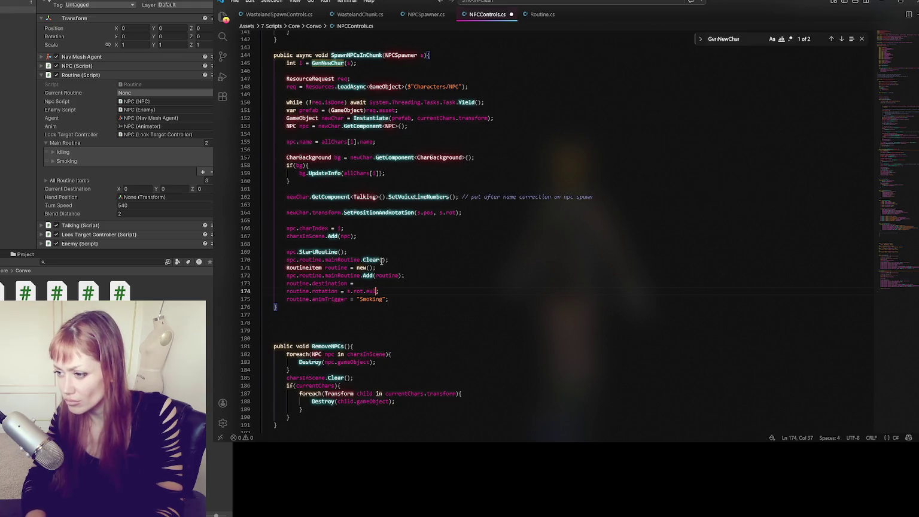
type("es")
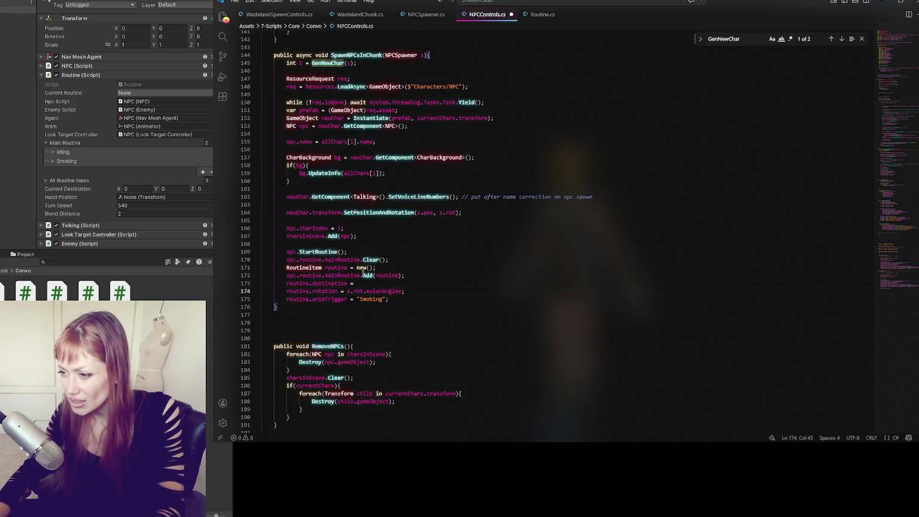
type("s.pos;")
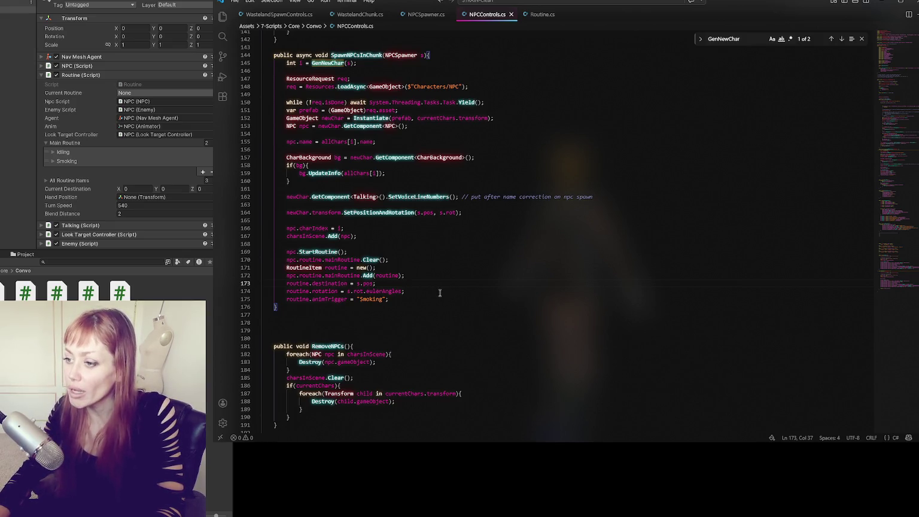
key("alt+Tab")
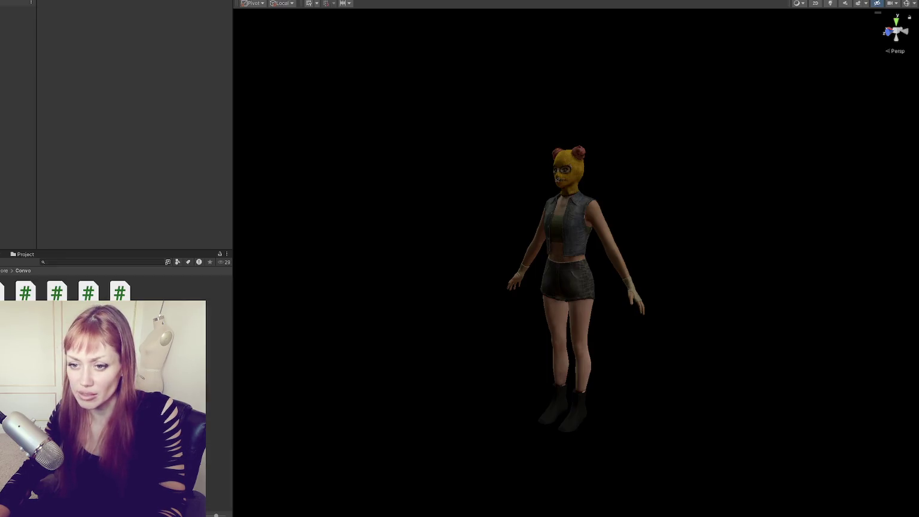
Find the NPC script through a script-filtered 'npc' search and make its routine field public.
key("alt+Tab")
type("npc")
left_click(177, 261)
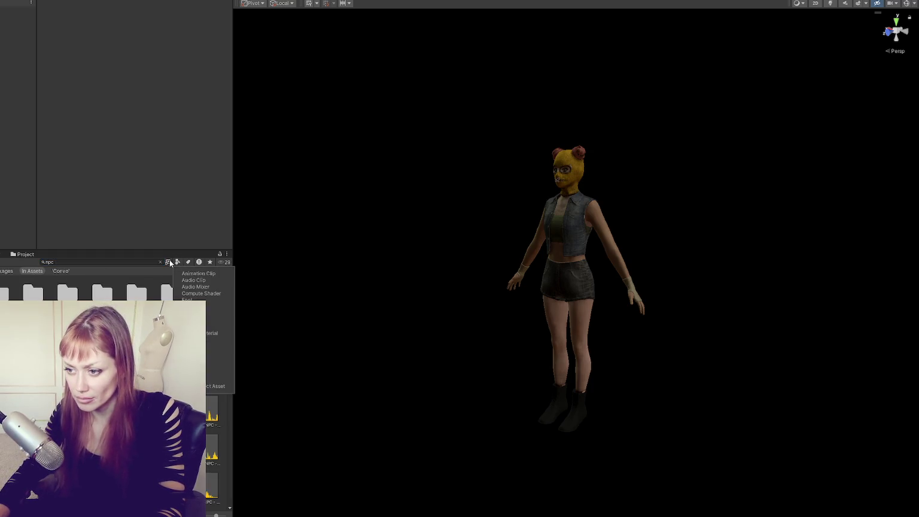
left_click(168, 262)
left_click(174, 265)
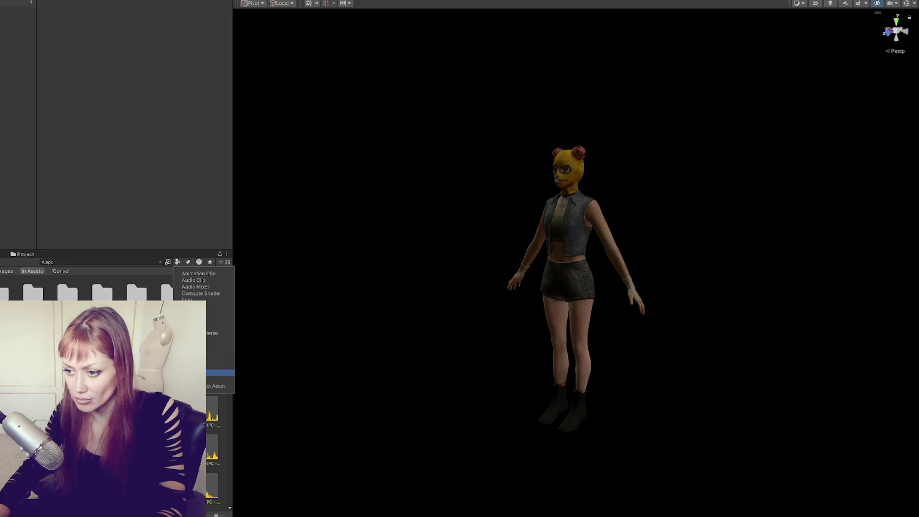
left_click(221, 340)
double_click(34, 292)
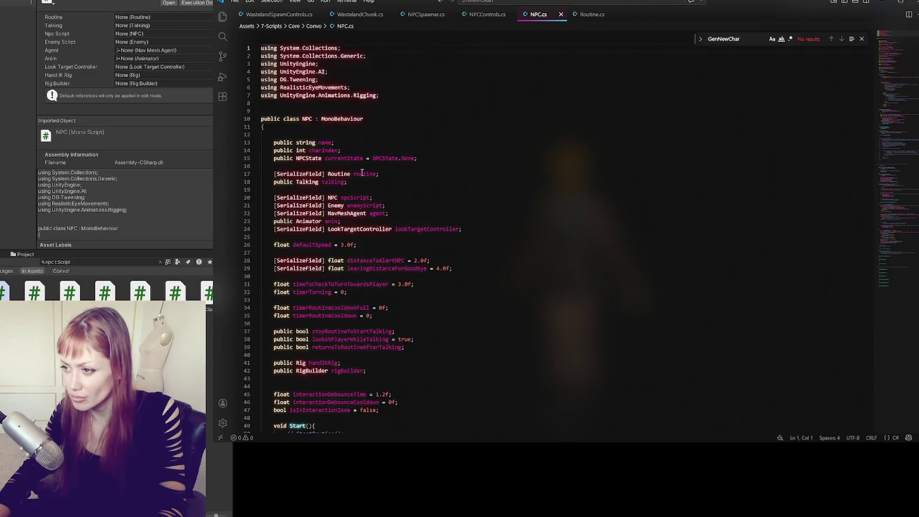
left_click_drag(329, 174, 274, 174)
type("public")
Trace the remaining protection-level error on line 170 to mainRoutine in Routine.cs.
key("alt+Tab")
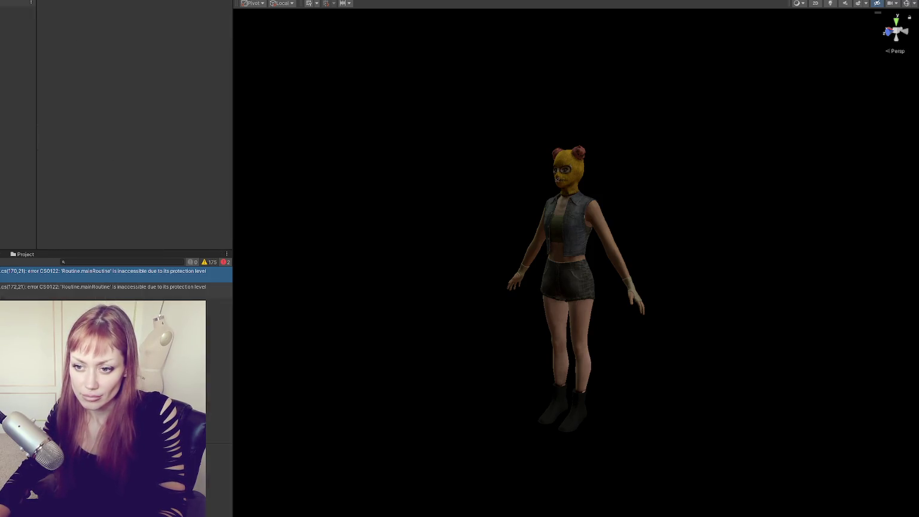
double_click(102, 271)
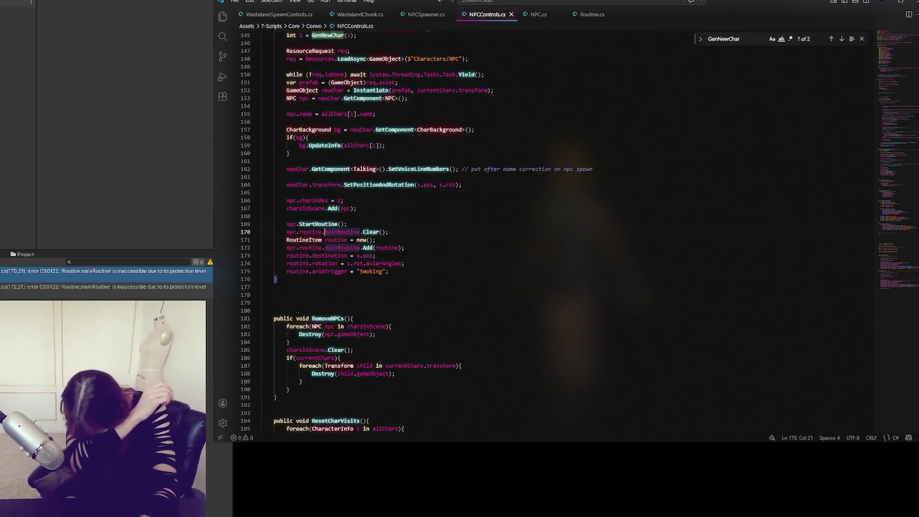
left_click(443, 230)
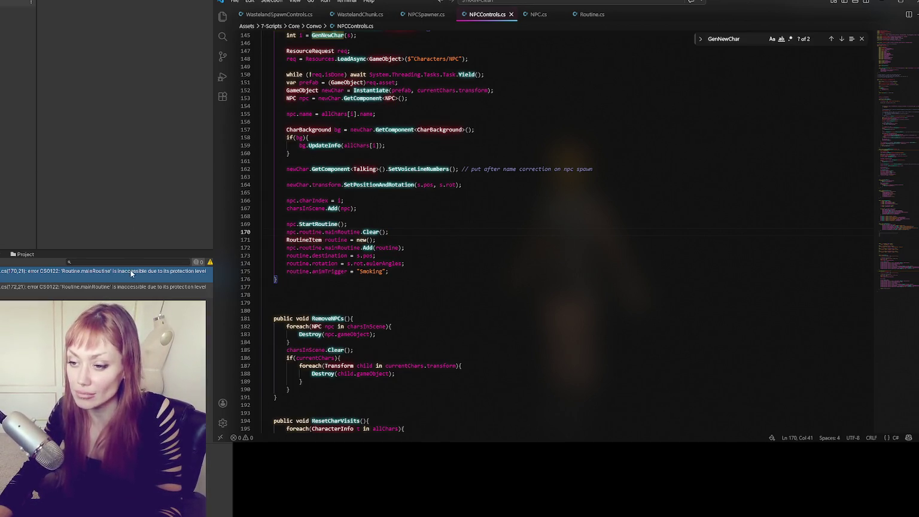
left_click(587, 14)
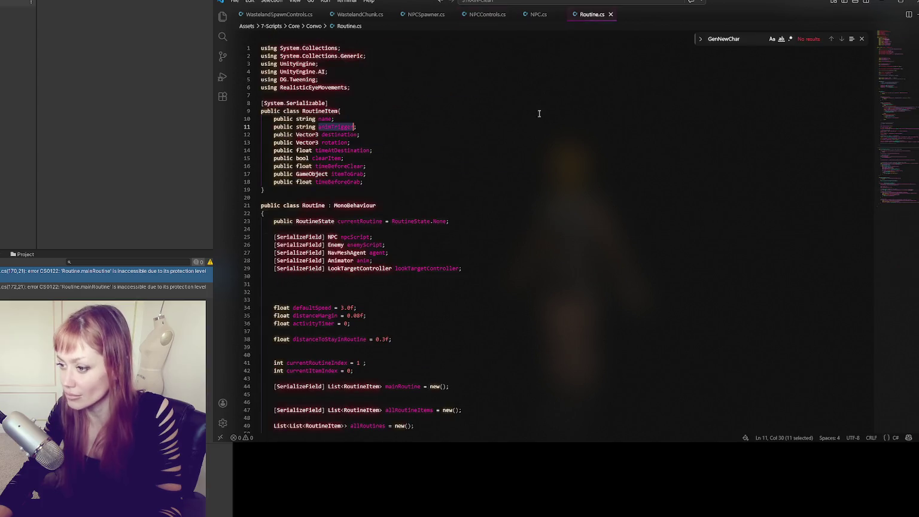
key("ctrl+f")
type("mainrou")
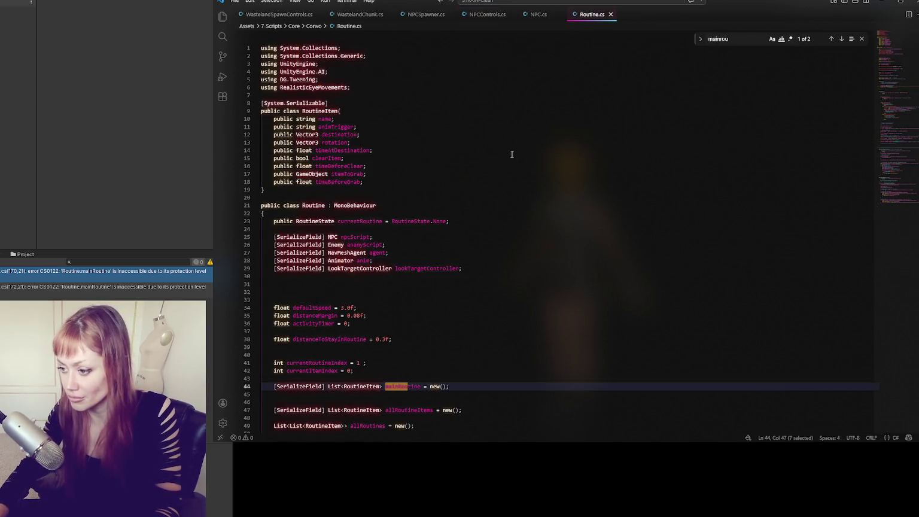
left_click(531, 20)
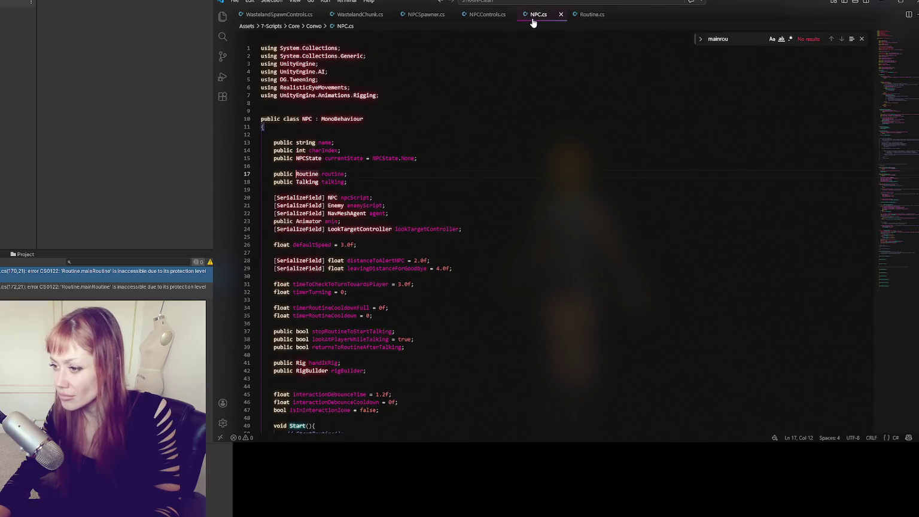
left_click(477, 15)
left_click(360, 232)
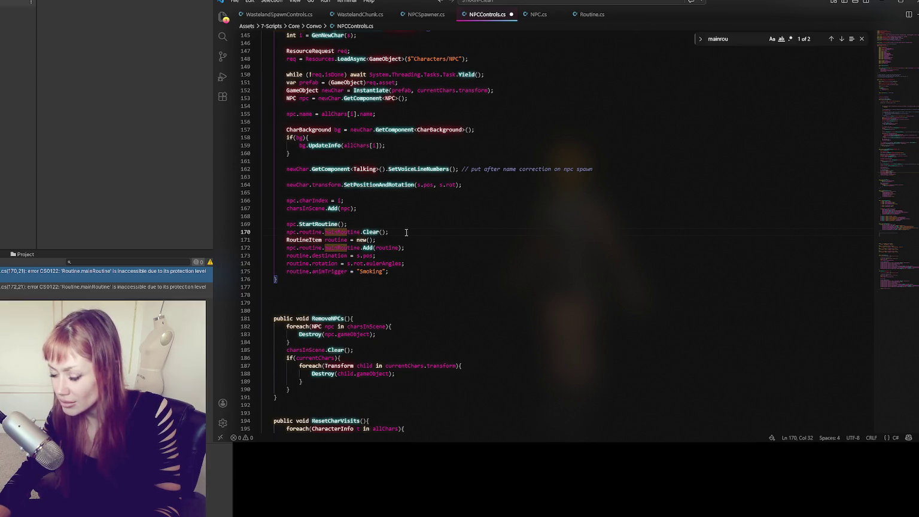
Replace [SerializeField] with public on Routine's mainRoutine list and save Routine.cs.
left_click(157, 274)
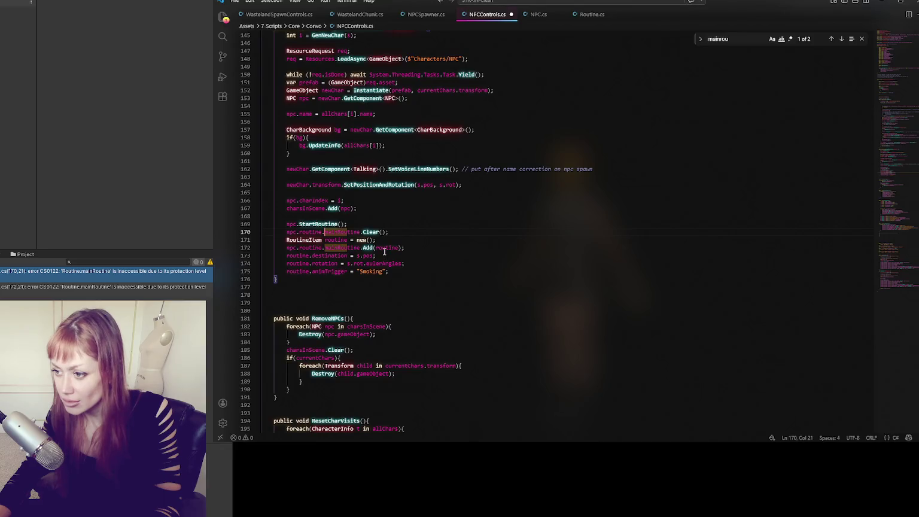
left_click(576, 15)
left_click_drag(327, 243, 275, 242)
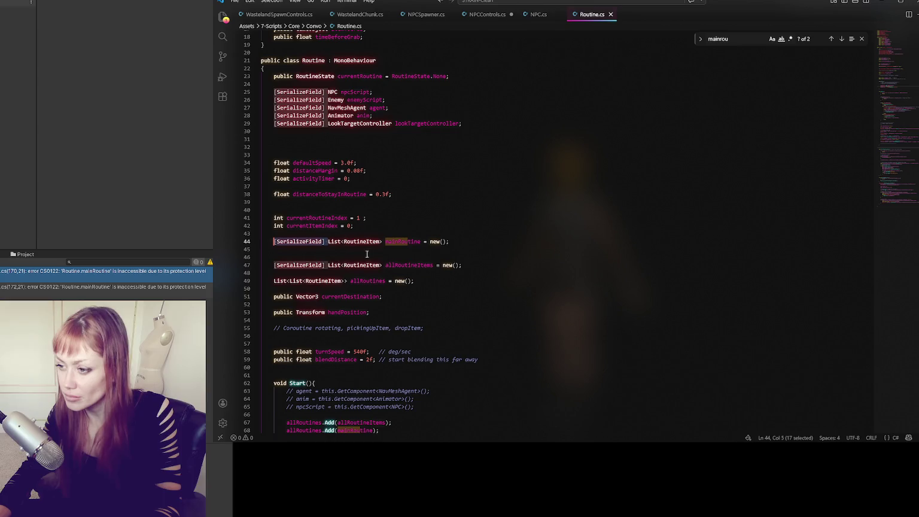
type("public")
key("ctrl+s")
left_click(116, 192)
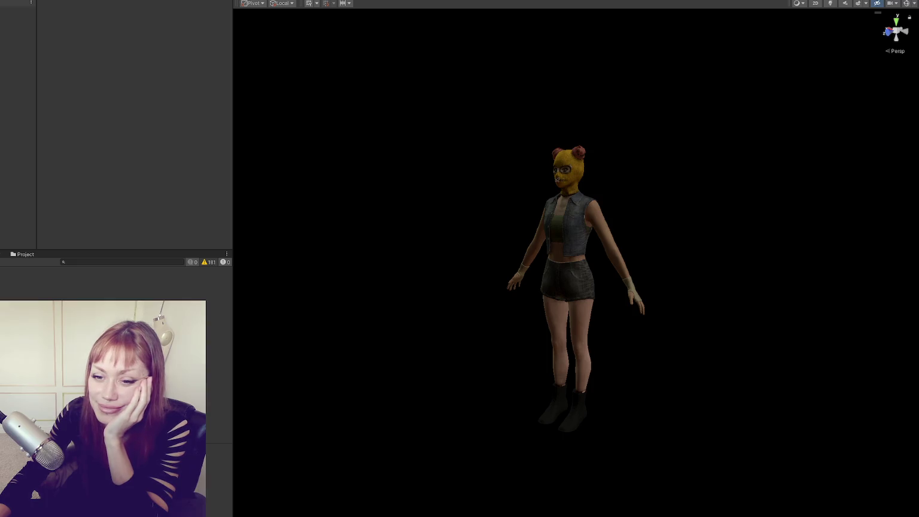
Inspect NPC-Test-Fullbody2, TheFixer and the NPC object's Routine component, then enter play mode.
left_click(18, 42)
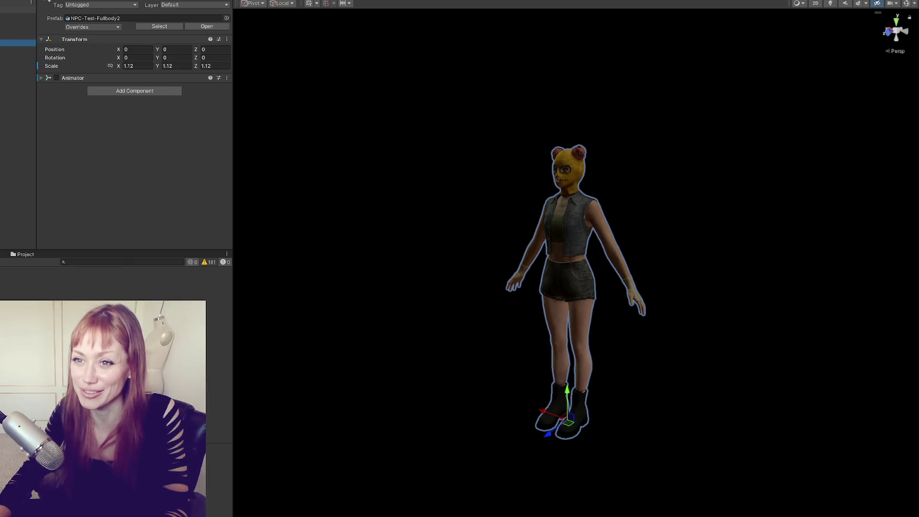
left_click(18, 23)
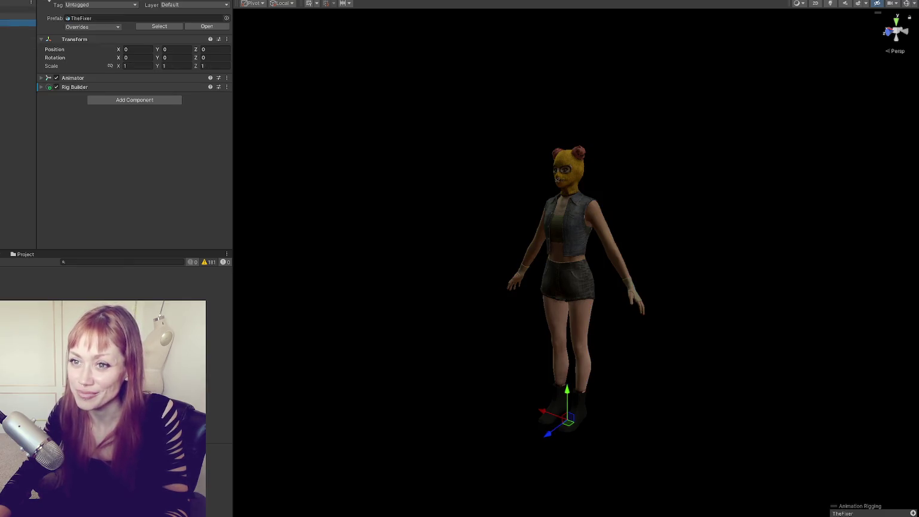
left_click(18, 43)
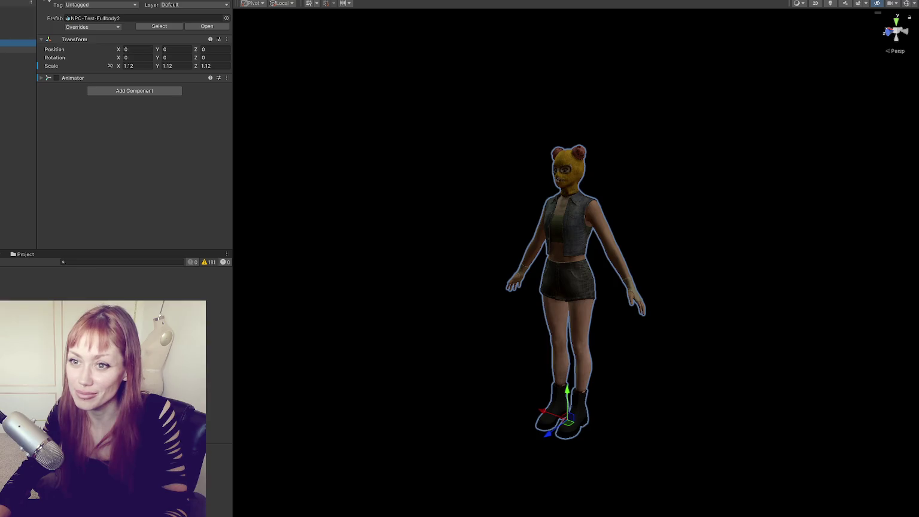
left_click(18, 9)
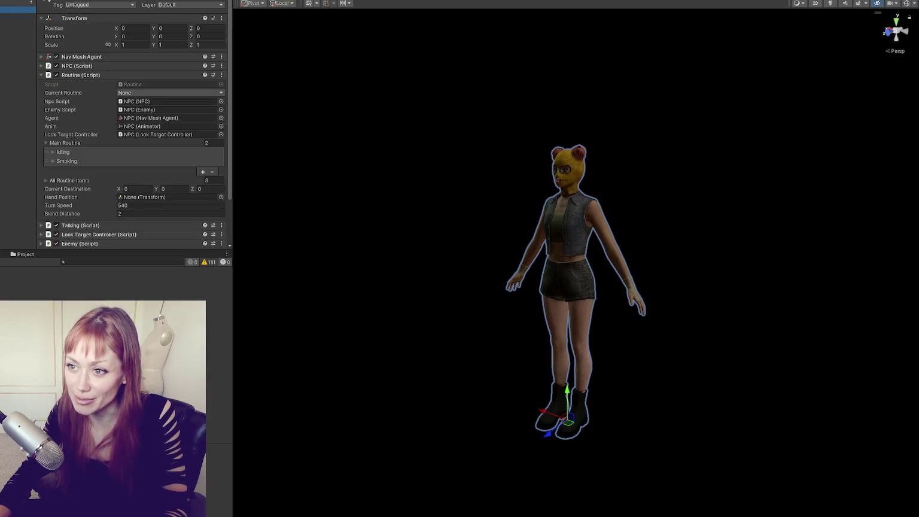
left_click(94, 142)
left_click(72, 76)
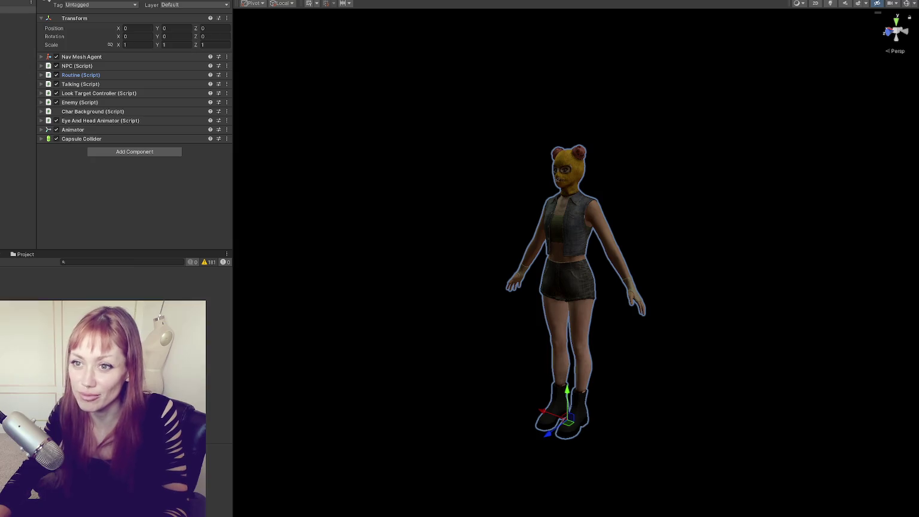
left_click(18, 101)
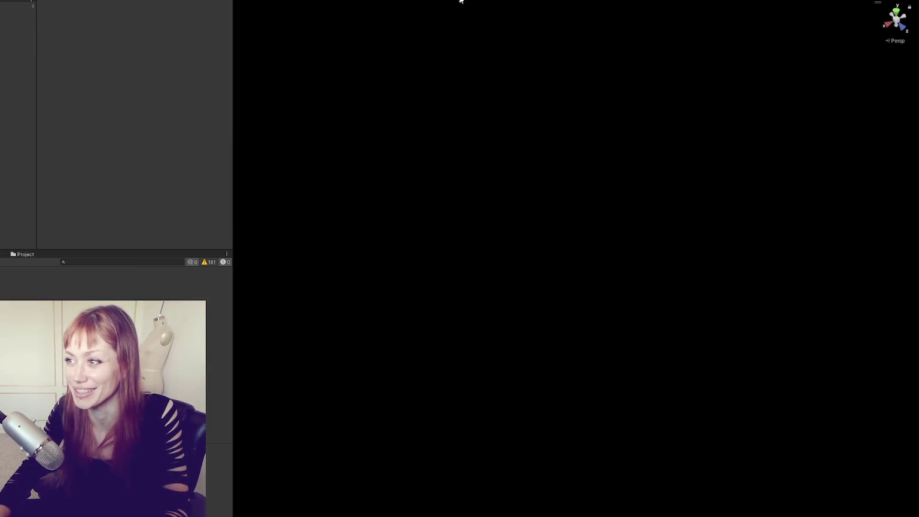
Widen the Game view once play mode loads and choose DEV MODE on the STRAIN menu.
left_click(461, 1)
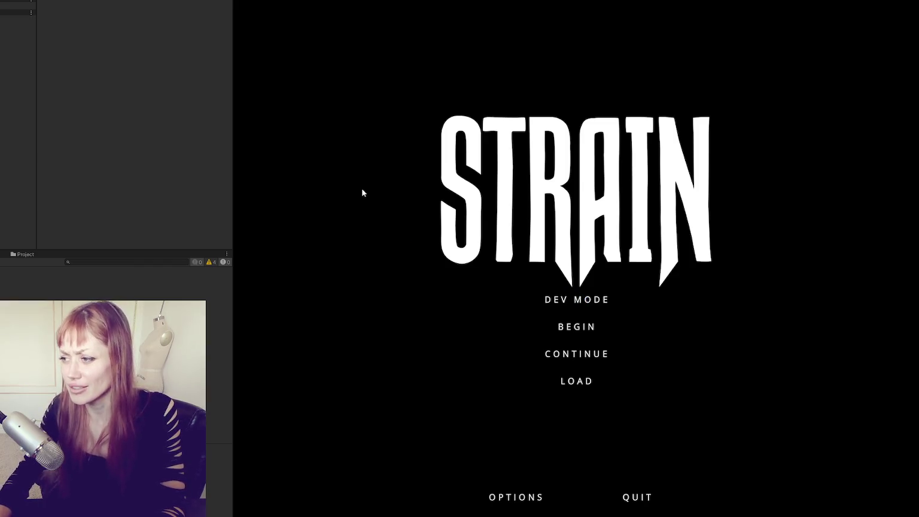
left_click_drag(232, 127, 52, 127)
left_click(474, 286)
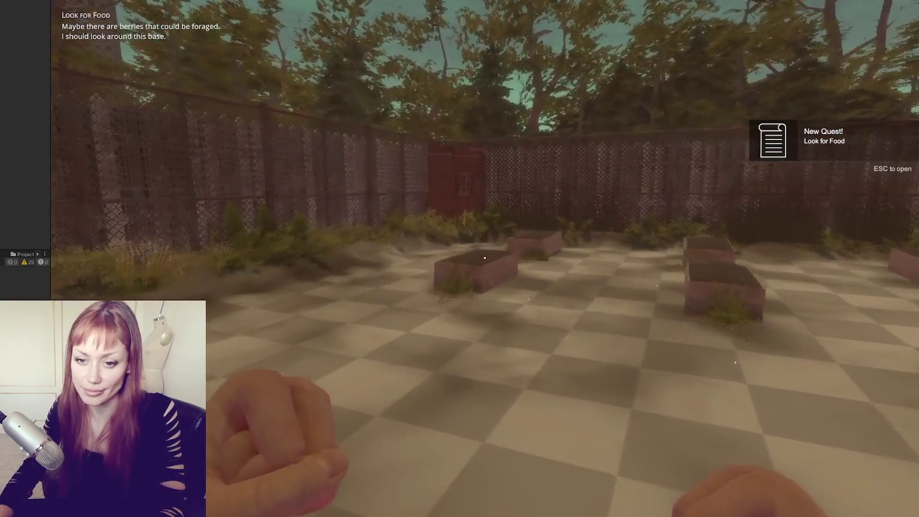
Walk to the wasteland, pause beside the two spawned NPCs, and widen the Inspector to read the clone's routine.
key("w")
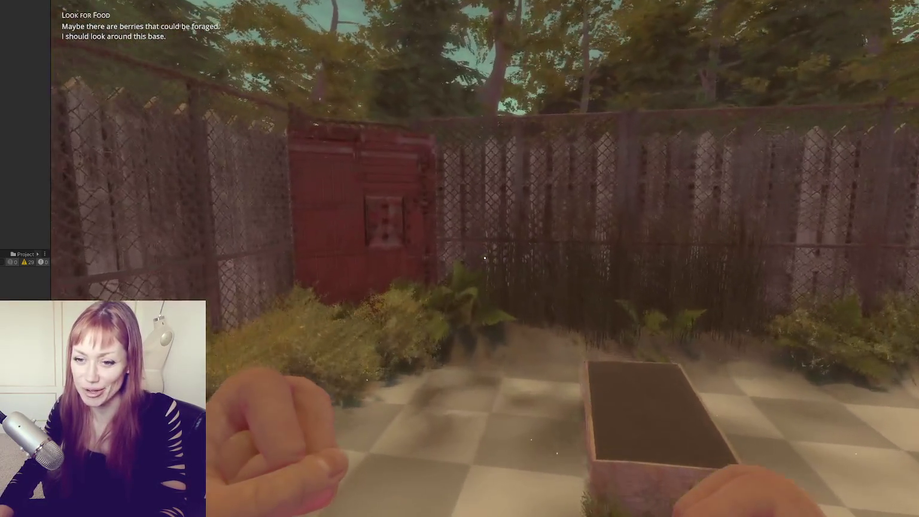
key("w")
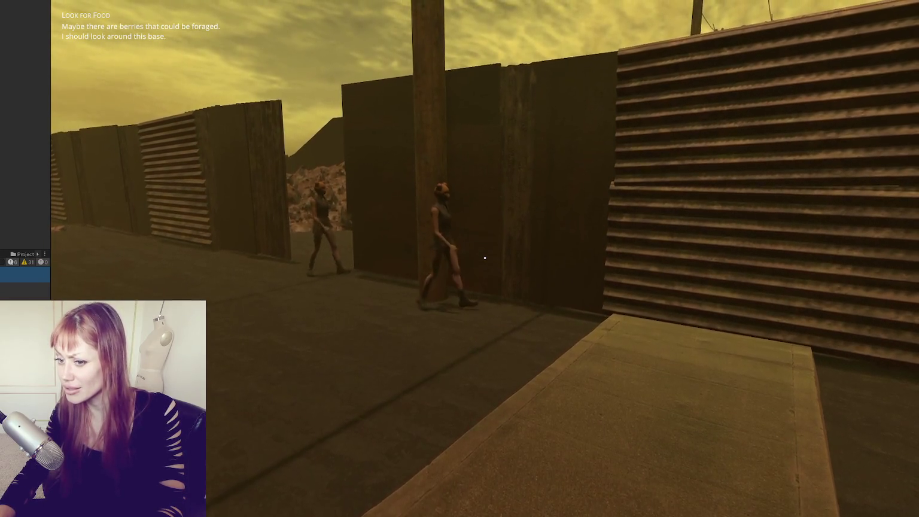
key("Escape")
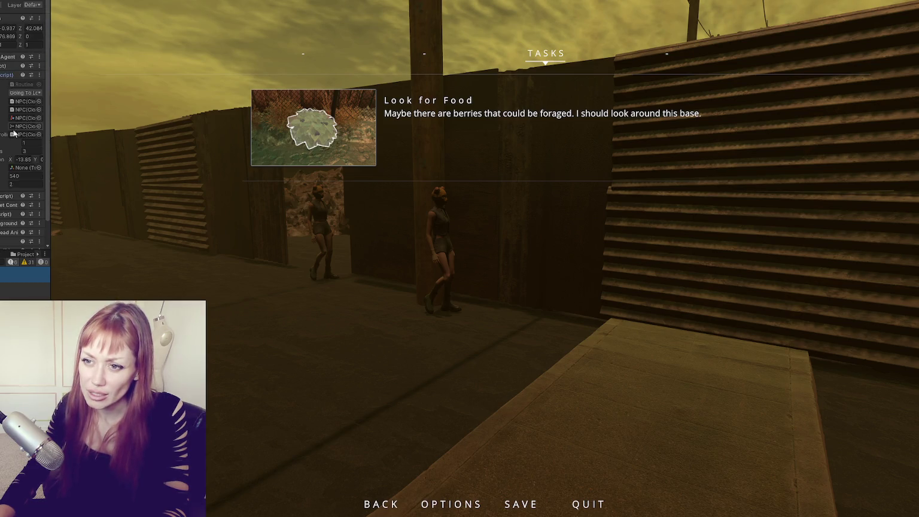
left_click_drag(51, 180, 242, 180)
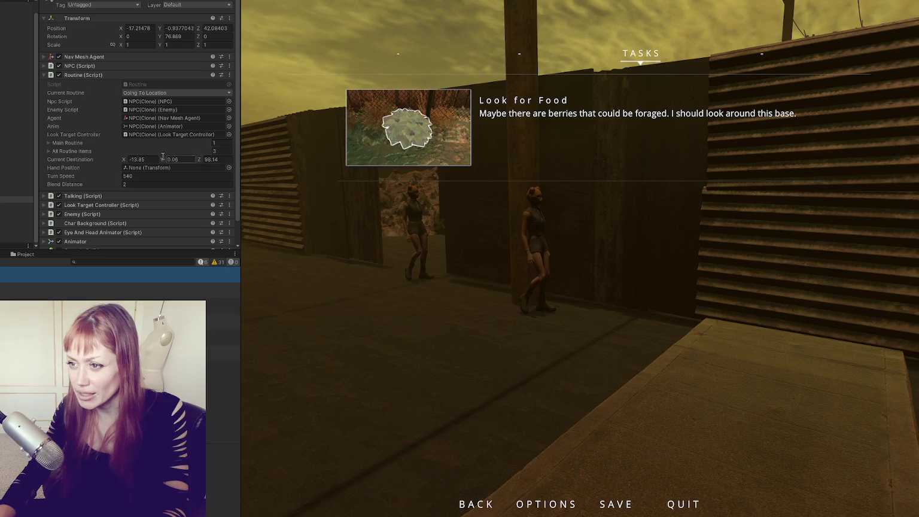
In the Scene view, select and raise the cube marker, then check the NPC clone's routine destination.
key("ctrl+1")
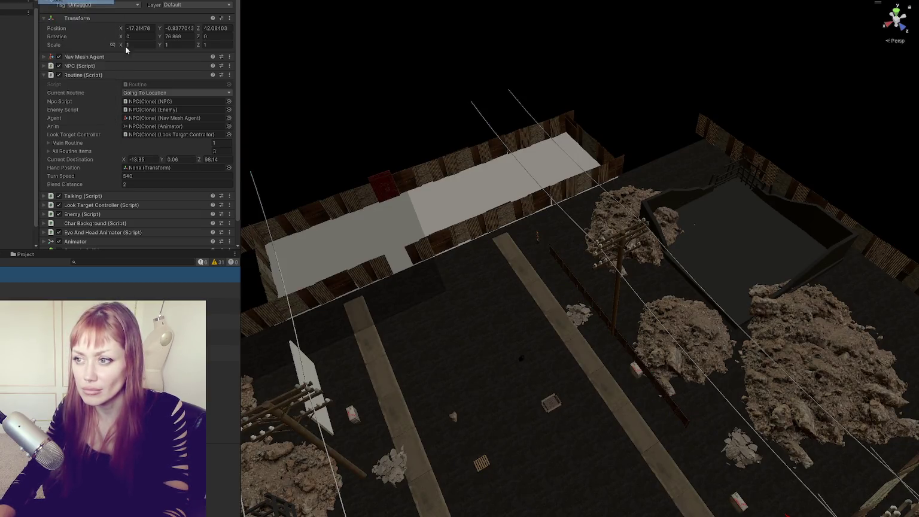
left_click(341, 200)
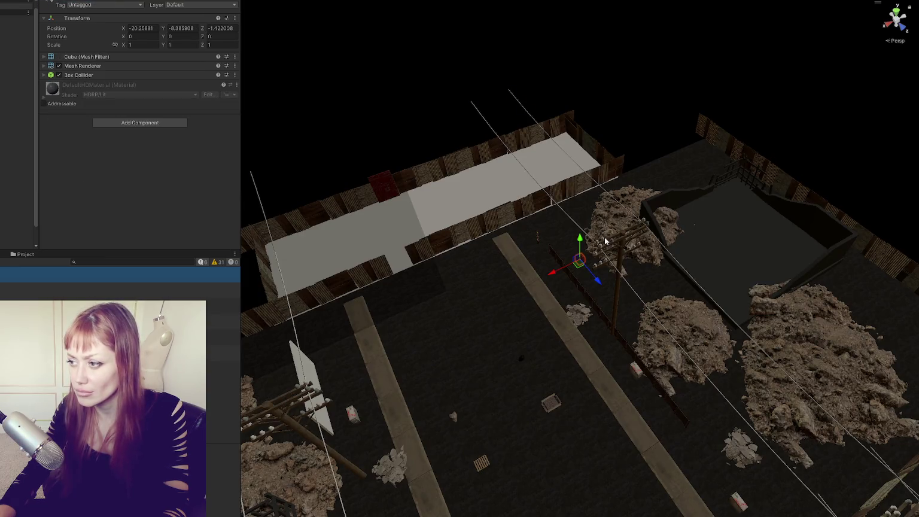
mouse_move(580, 238)
left_mouse_down()
mouse_move(592, 193)
mouse_move(589, 208)
mouse_move(598, 200)
left_mouse_up()
left_click(17, 218)
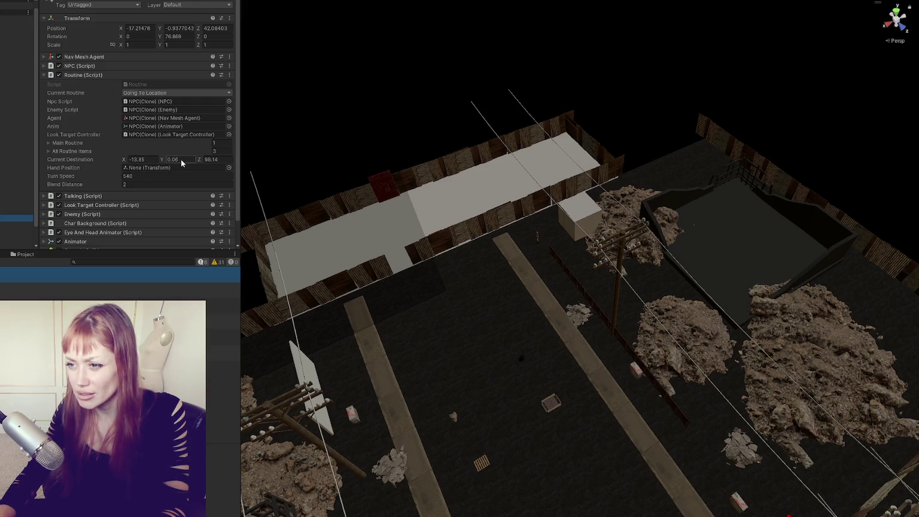
Set the cube's Transform position to X -13 and Z 100.
left_click(577, 212)
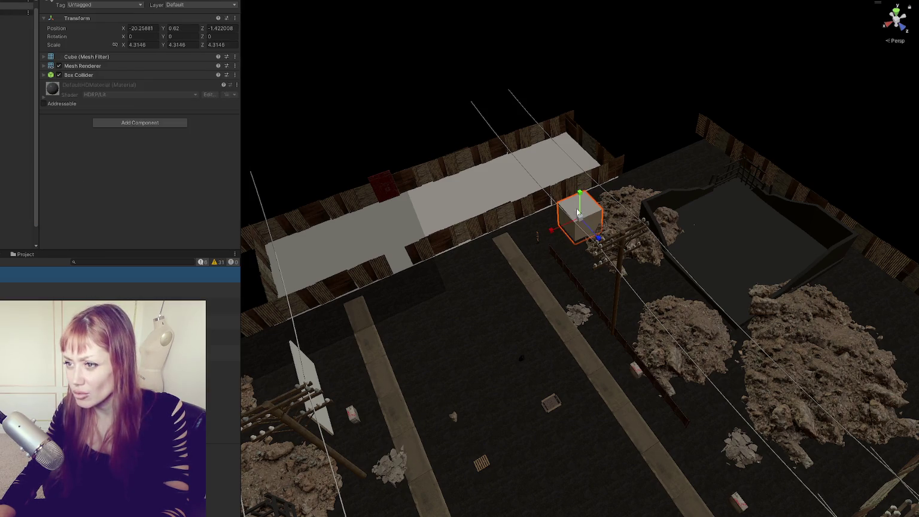
left_click(149, 28)
type("-13")
key("Tab")
key("Tab")
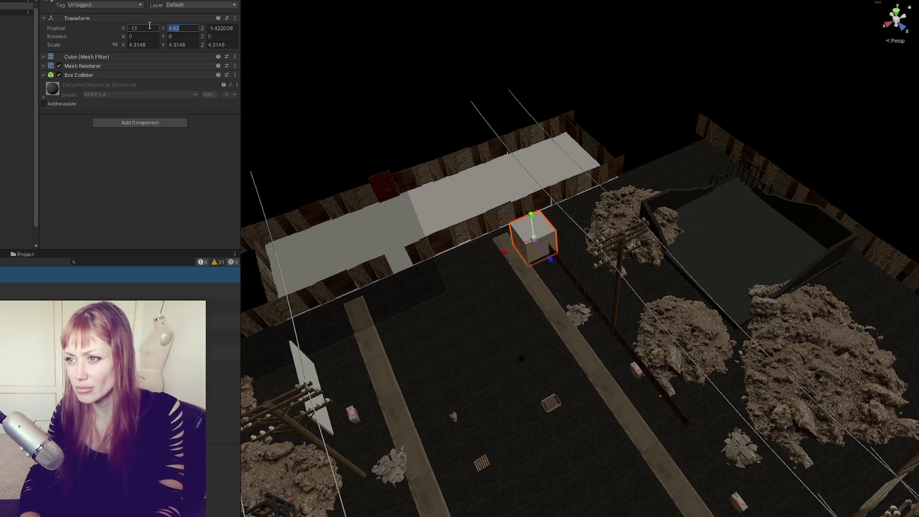
type("1000")
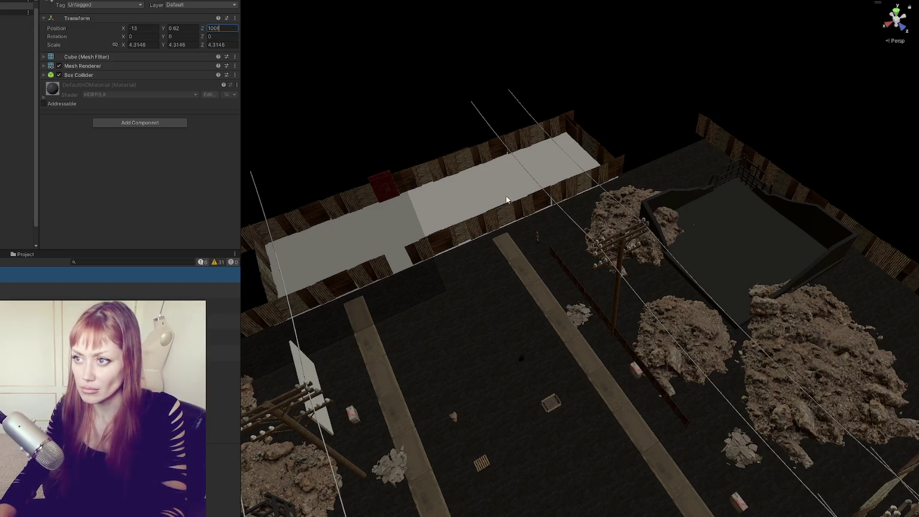
key("Return")
Frame the cube and survey the street grid from a near top-down view with gizmos shown.
key("f")
scroll(451, 301, "down", 5)
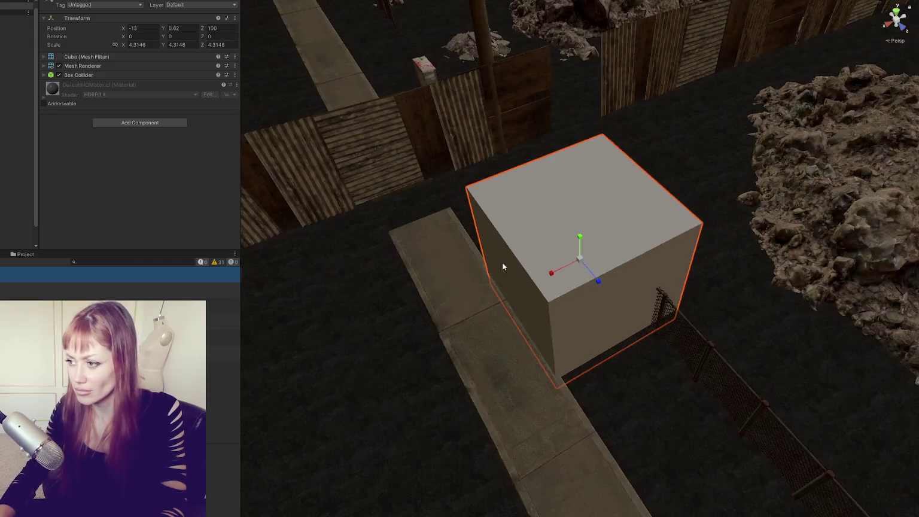
scroll(518, 235, "down", 5)
left_click_drag(515, 286, 847, 206)
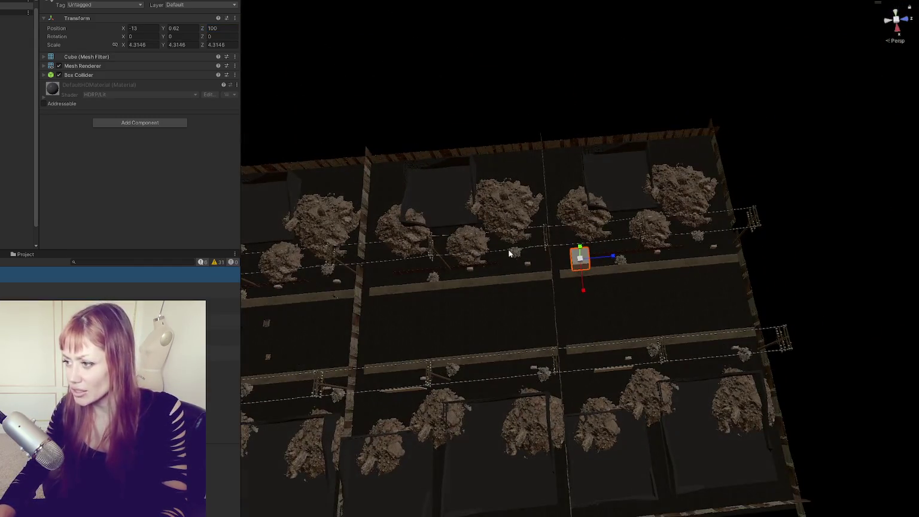
scroll(848, 206, "up", 3)
left_click_drag(741, 276, 682, 276)
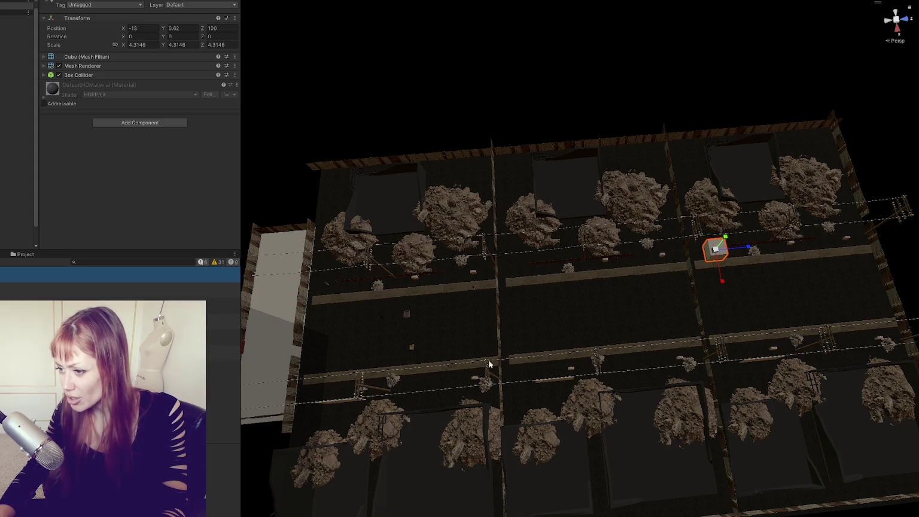
scroll(486, 271, "down", 1)
scroll(369, 331, "up", 1)
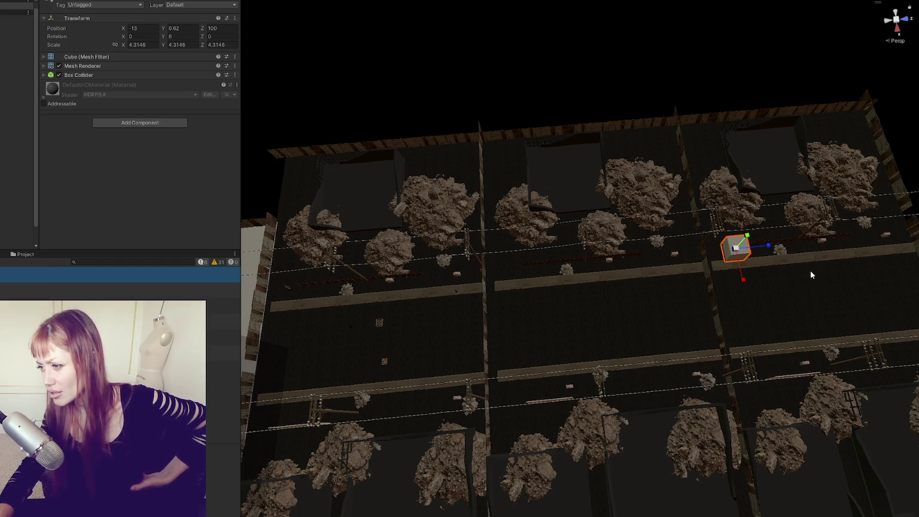
key("ctrl+shift+g")
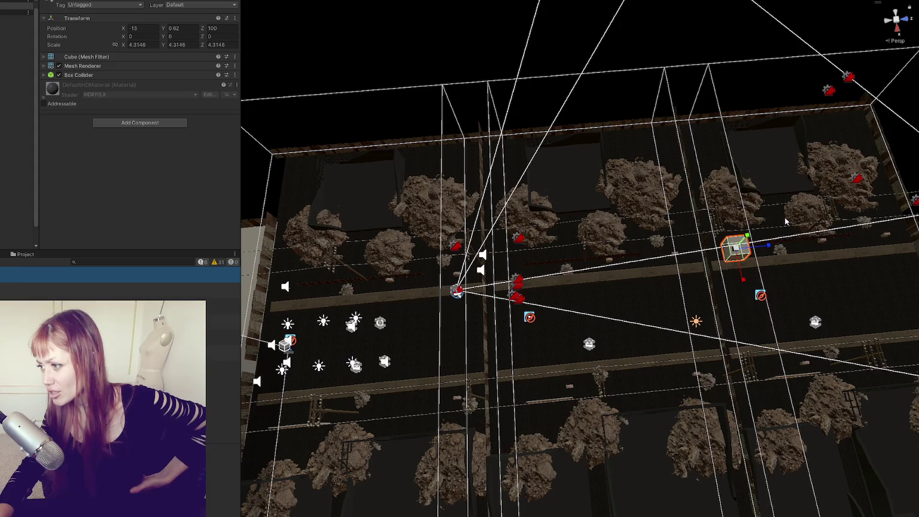
Select the floor plane, then the NavMeshSurface object to display the chunk's navmesh.
left_click(796, 265)
scroll(778, 254, "up", 3)
mouse_move(772, 252)
left_mouse_down()
mouse_move(568, 277)
mouse_move(647, 310)
left_mouse_up()
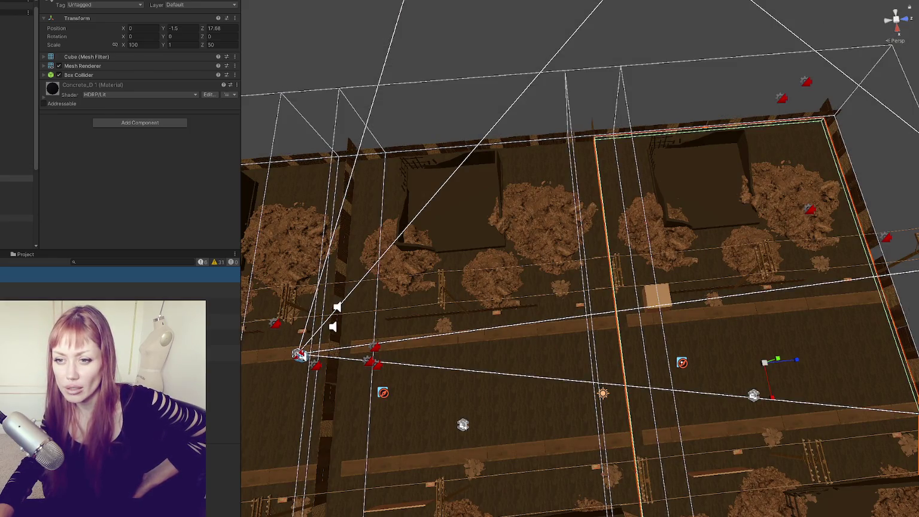
left_click(16, 212)
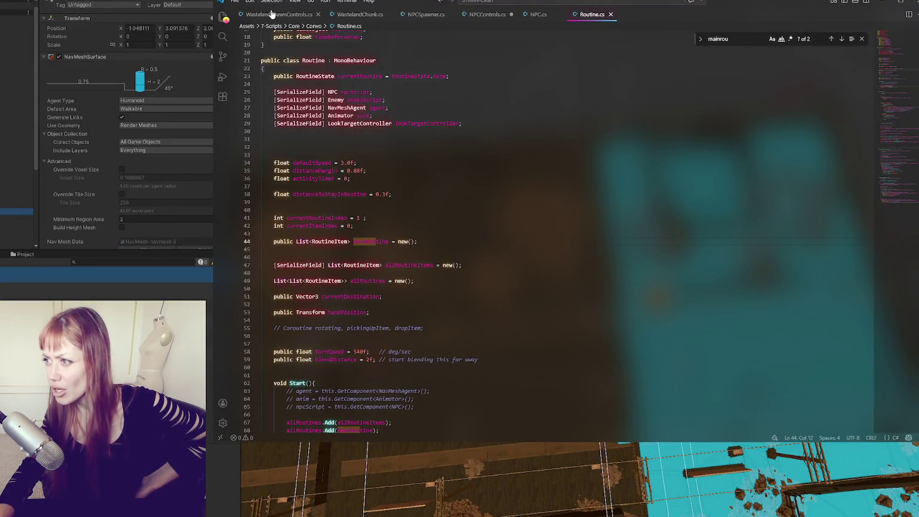
Open NPCControls.cs and review the Instantiate call and currentChars uses in the spawn method.
left_click(271, 14)
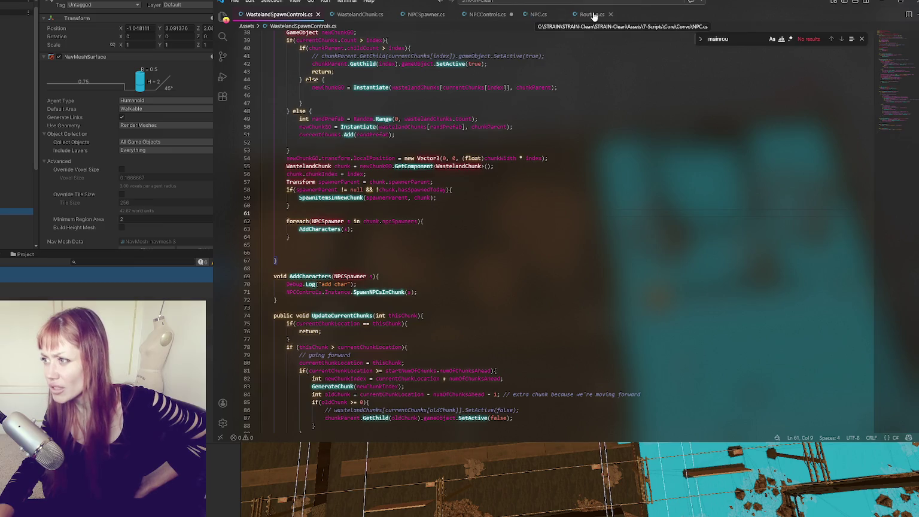
left_click(485, 15)
left_click(418, 256)
scroll(353, 223, "up", 3)
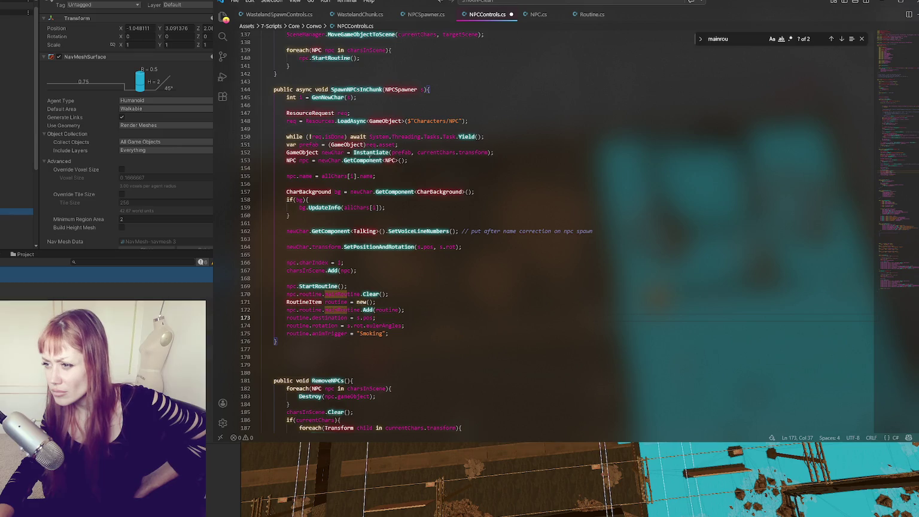
double_click(366, 153)
double_click(435, 153)
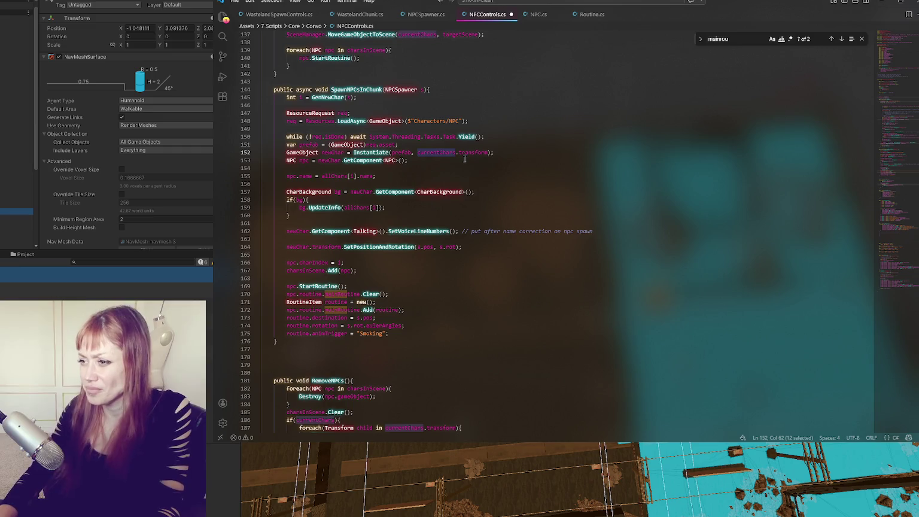
left_click(387, 152)
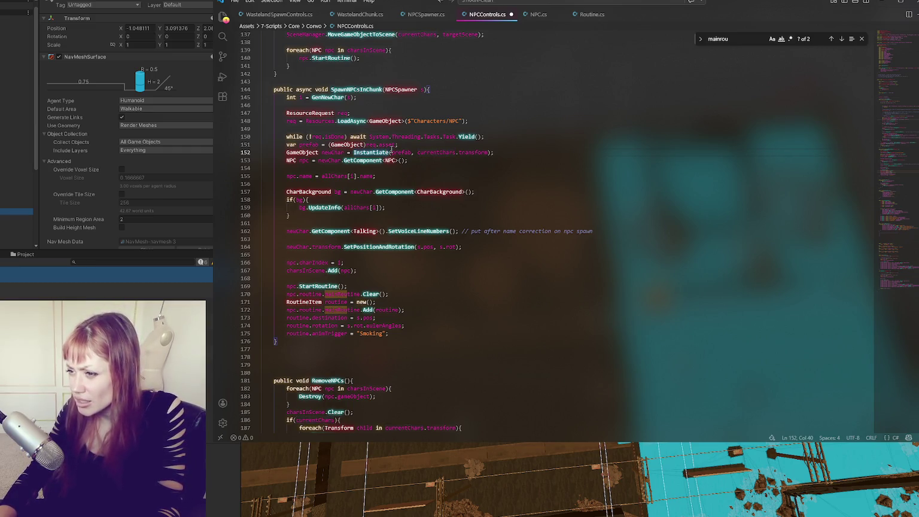
Cut the SetPositionAndRotation line 164 out of SpawnNPCsInChunk.
double_click(371, 248)
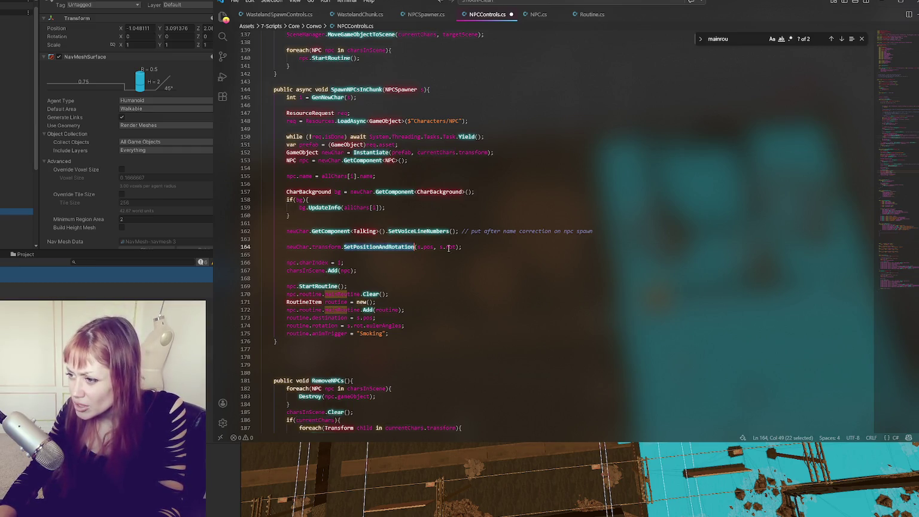
triple_click(531, 245)
key("ctrl+x")
left_click(444, 168)
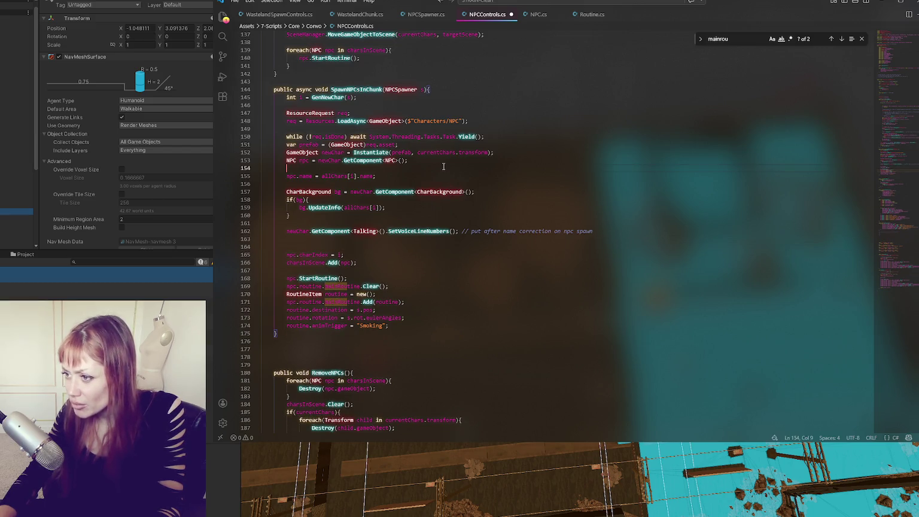
Paste the SetPositionAndRotation call onto a new line 155 below Instantiate.
key("Return")
key("Return")
left_click(447, 171)
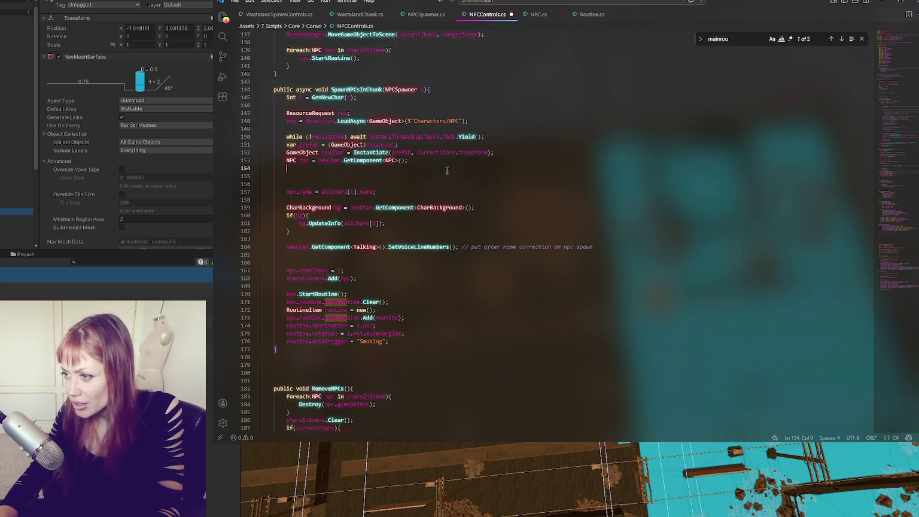
key("ctrl+v")
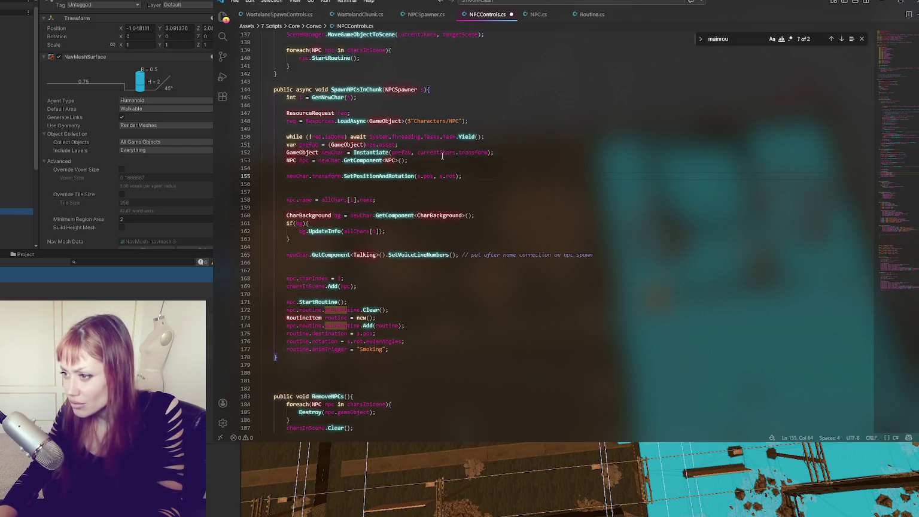
Move 's.pos, s.rot' into Instantiate's arguments and comment out the old SetPositionAndRotation line.
double_click(383, 153)
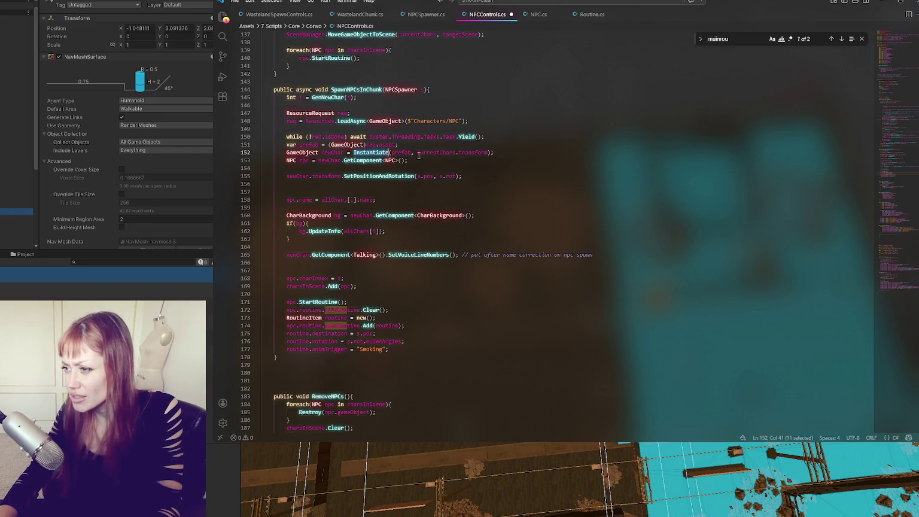
left_click_drag(417, 176, 454, 176)
key("ctrl+x")
left_click(417, 152)
key("ctrl+v")
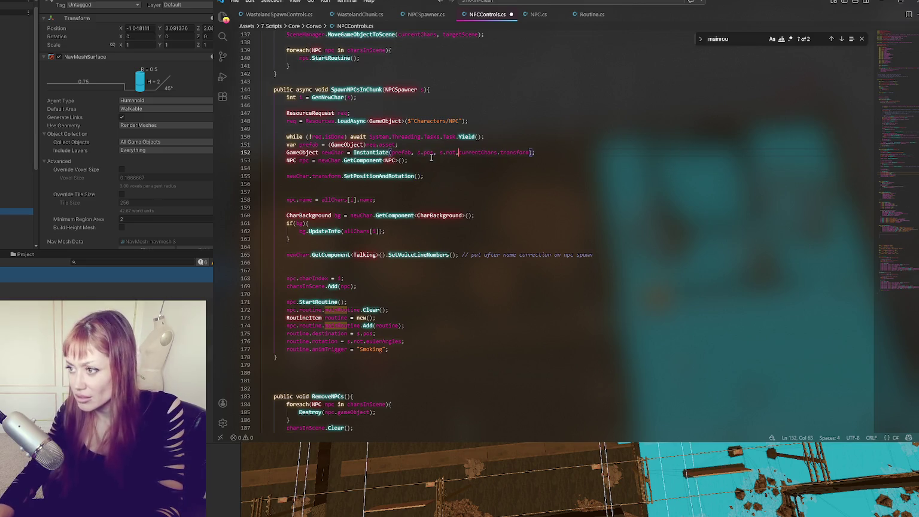
left_click(443, 176)
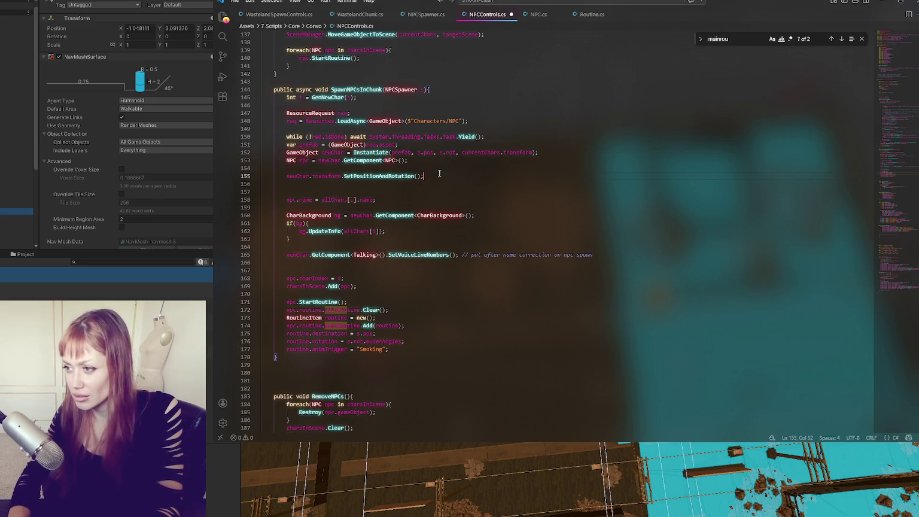
key("ctrl+slash")
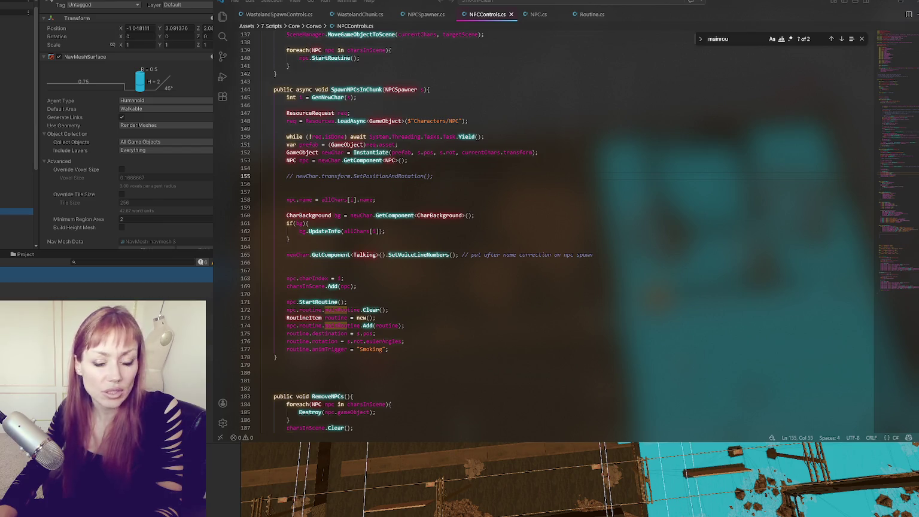
Check the Unity Instantiate documentation in Chrome, then return to review lines 151–152.
key("alt+Tab")
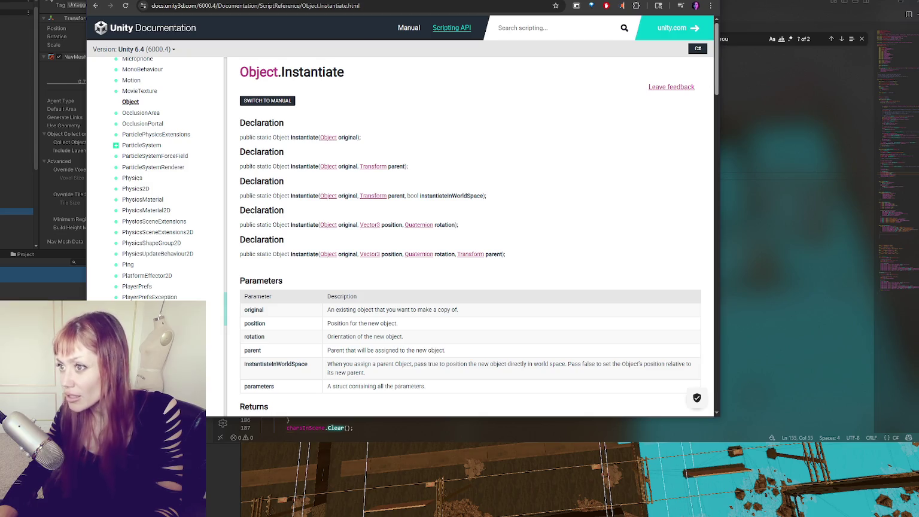
key("alt+Tab")
left_click(558, 143)
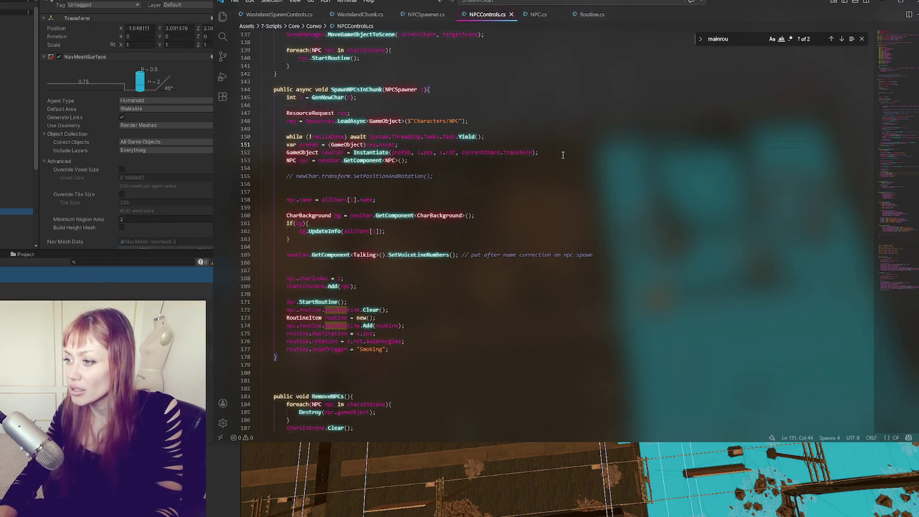
left_click(565, 153)
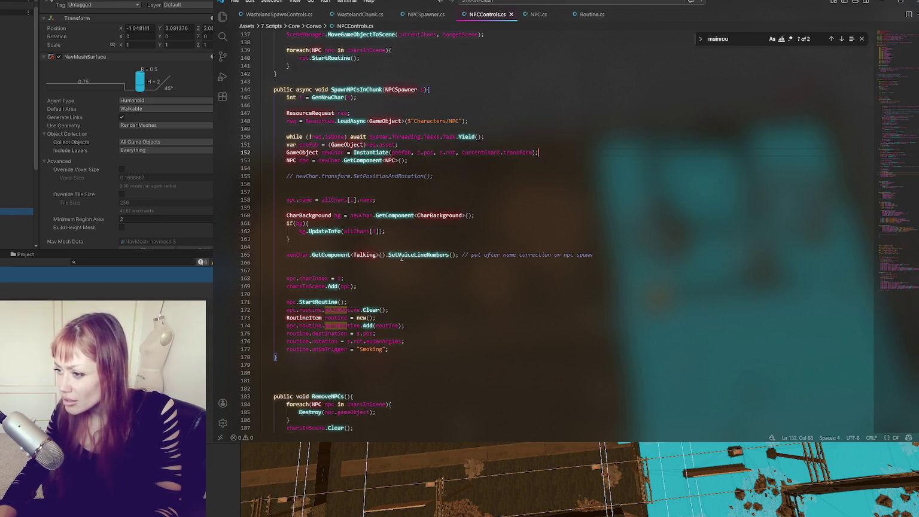
Review the spawn code down to line 175 and switch back to Unity Editor to recompile.
scroll(444, 248, "down", 3)
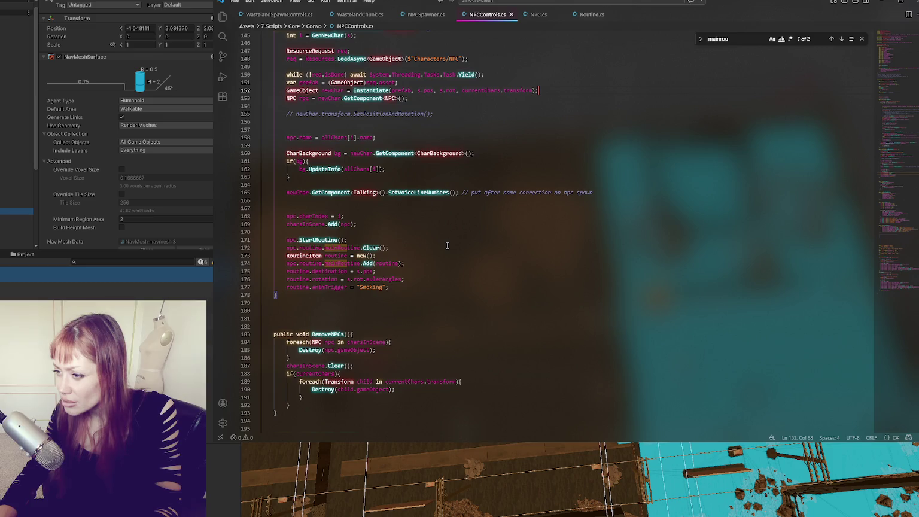
left_click(412, 272)
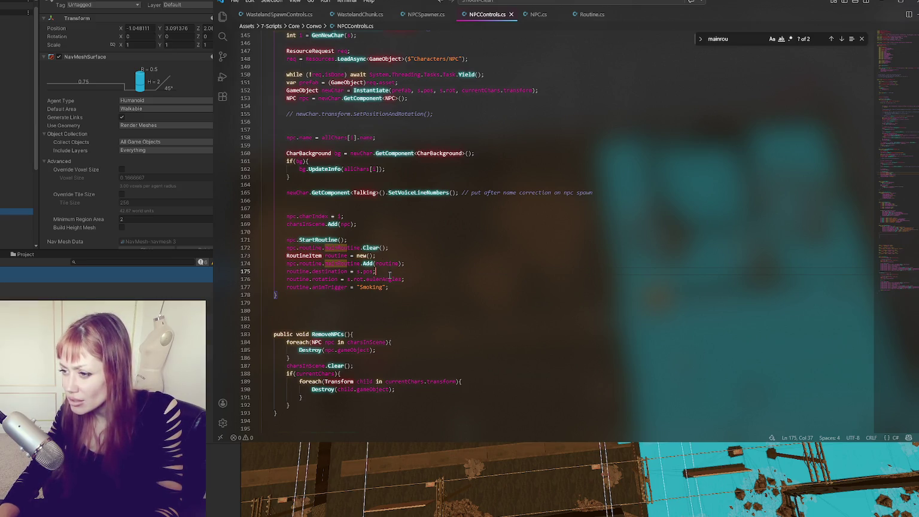
key("alt+Tab")
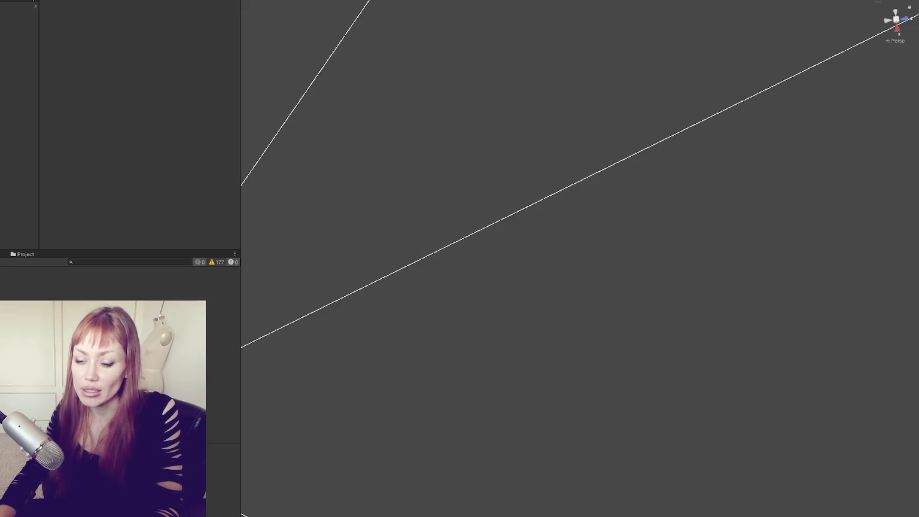
Widen the Scene view and start Dev Mode from the STRAIN main menu.
left_click_drag(242, 37, 52, 51)
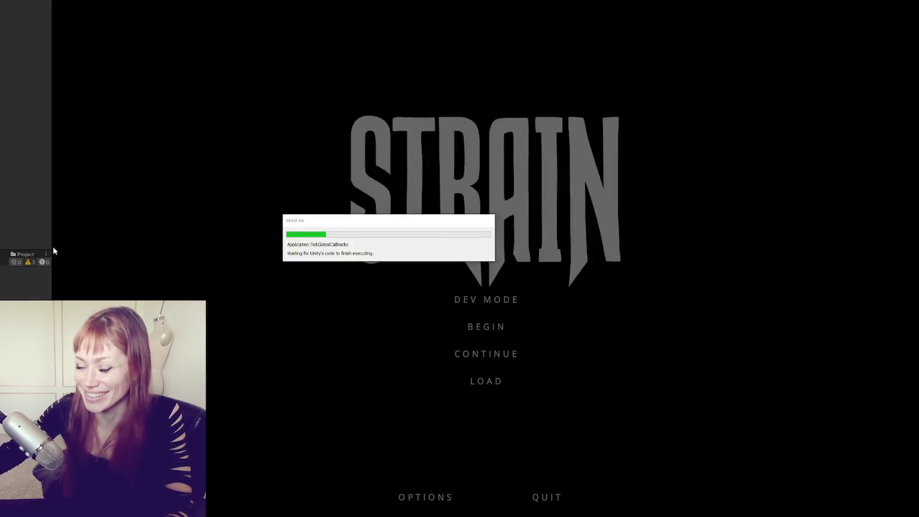
left_click(493, 300)
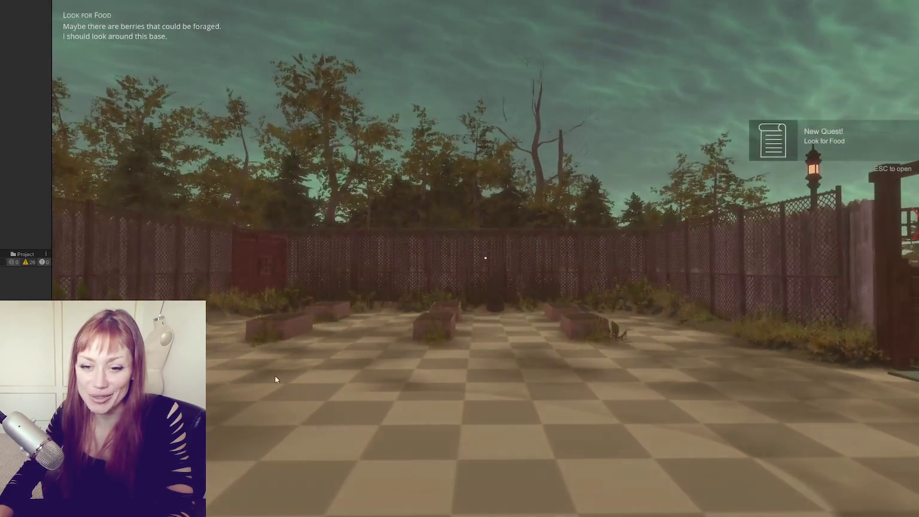
Check the in-game tasks menu, then walk past the planters through the fence gap onto the road.
key("Escape")
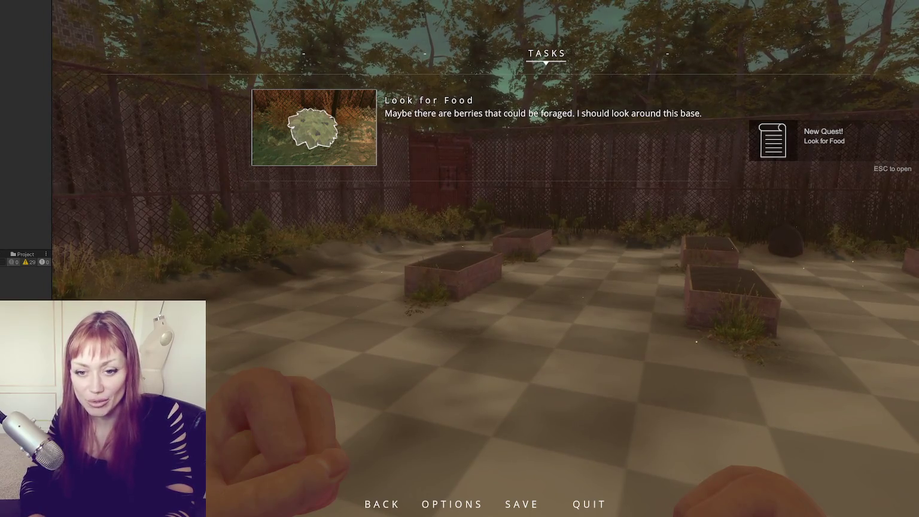
key("Escape")
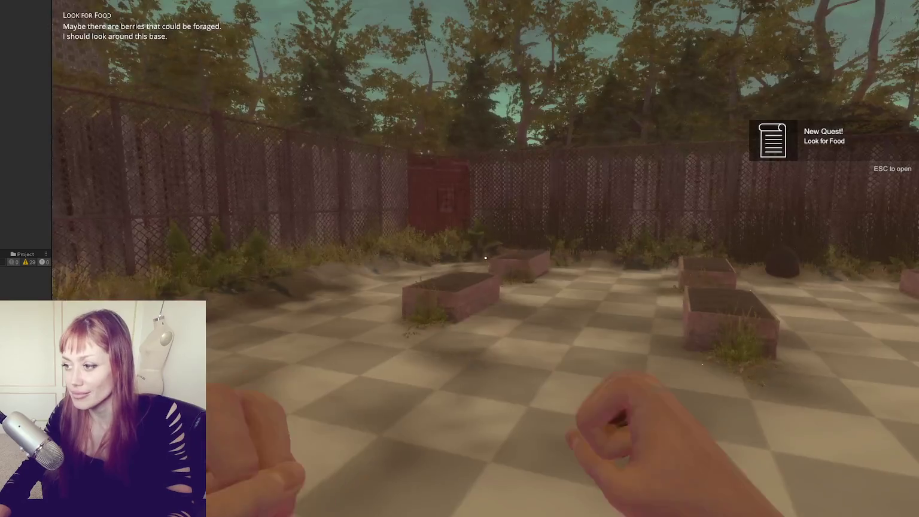
key("w")
key("w")
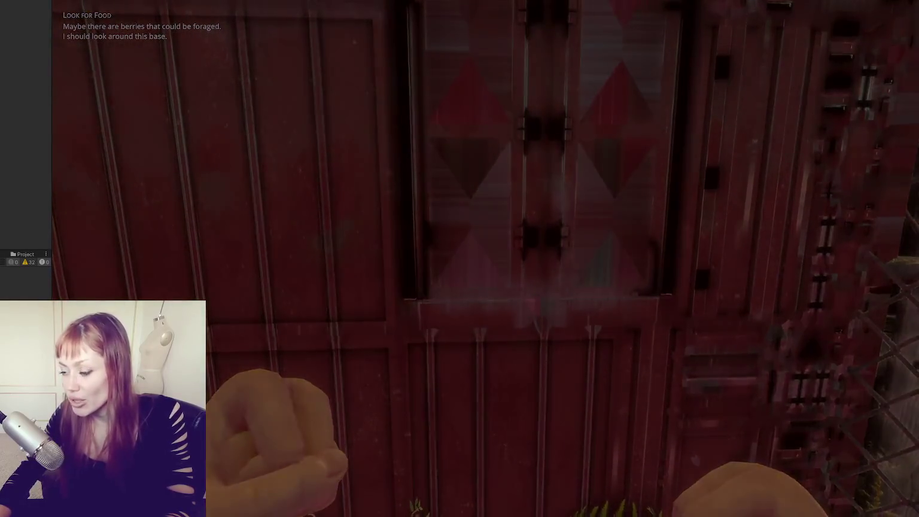
key("e")
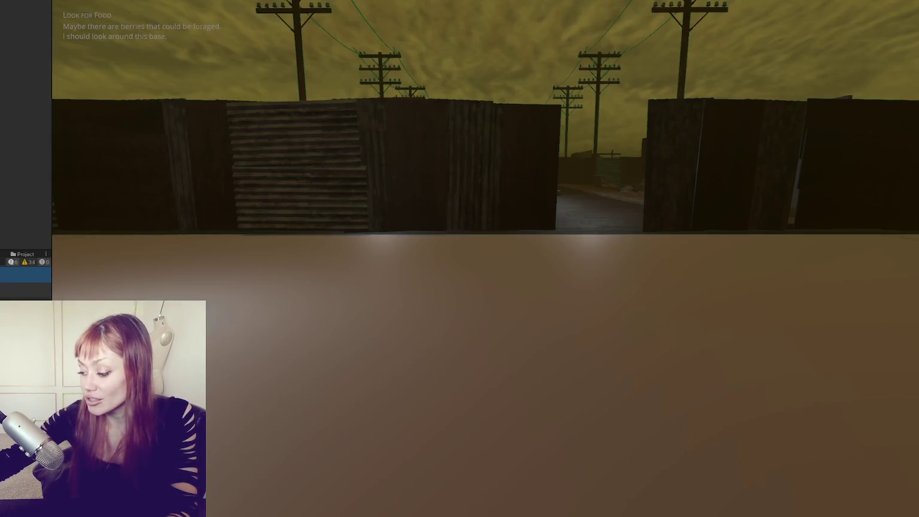
key("w")
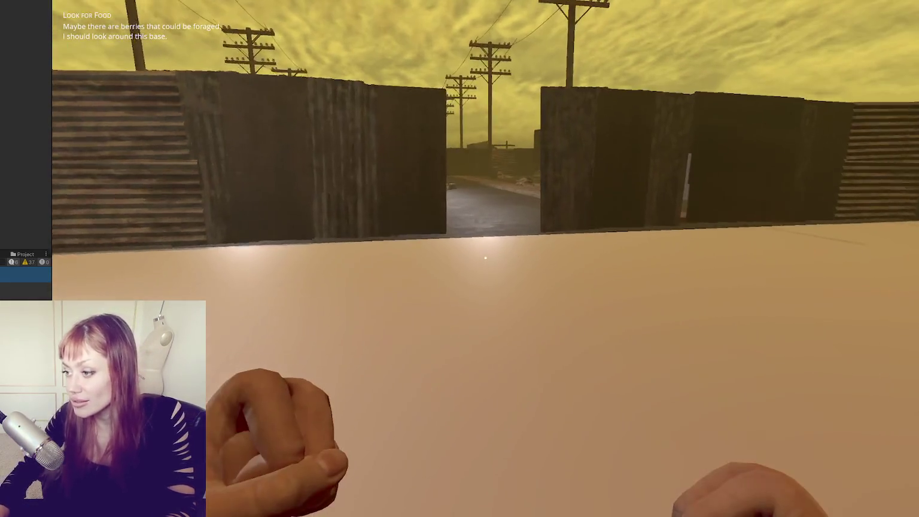
key("w")
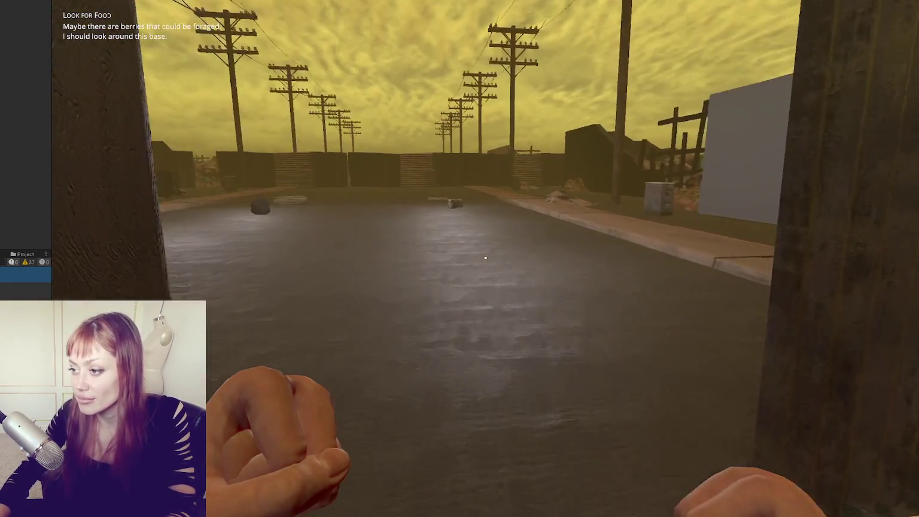
key("w")
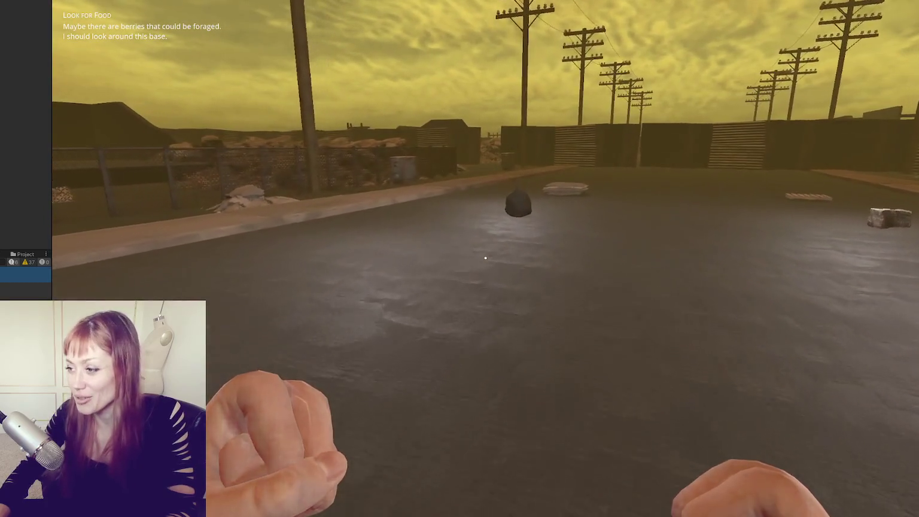
key("w")
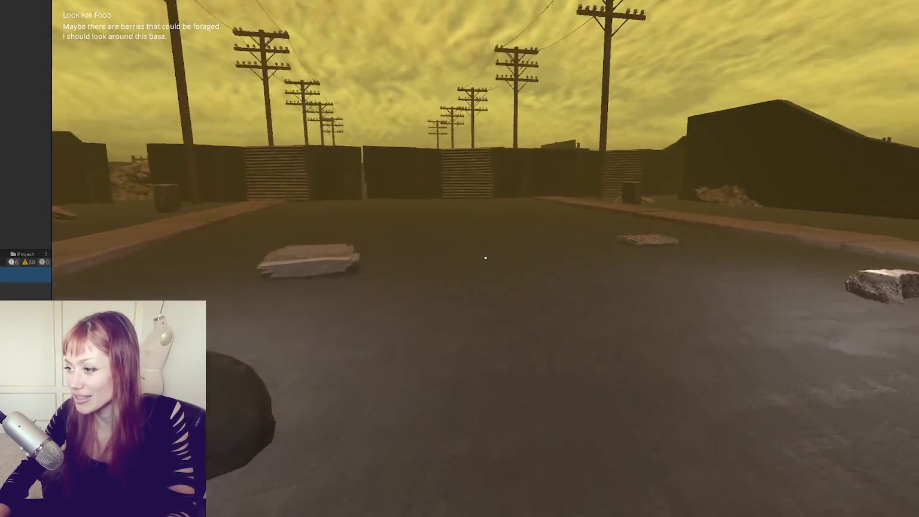
Walk between the containers to the standing NPC by the rock piles and circle it up close.
key("w")
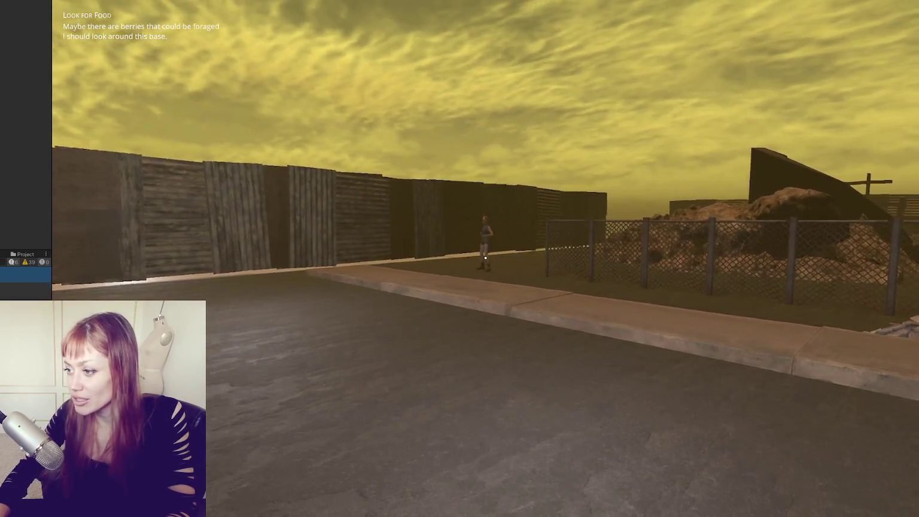
key("w")
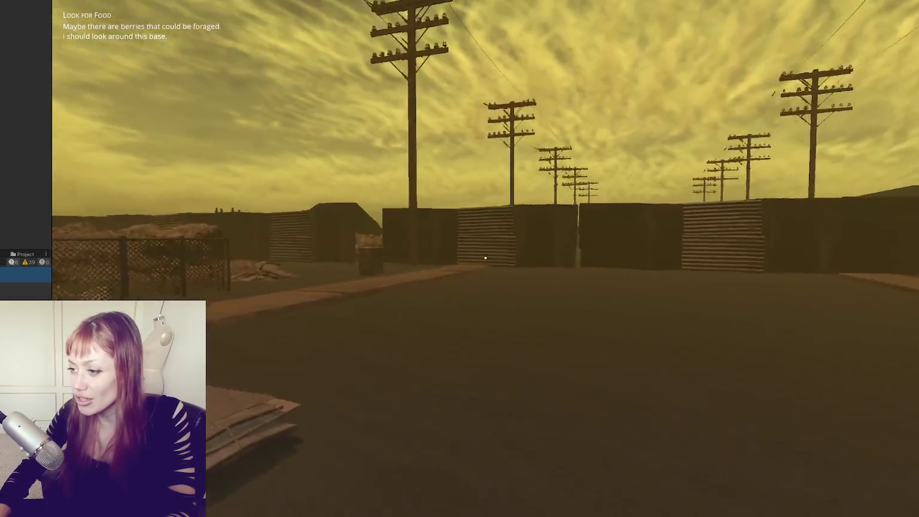
key("w")
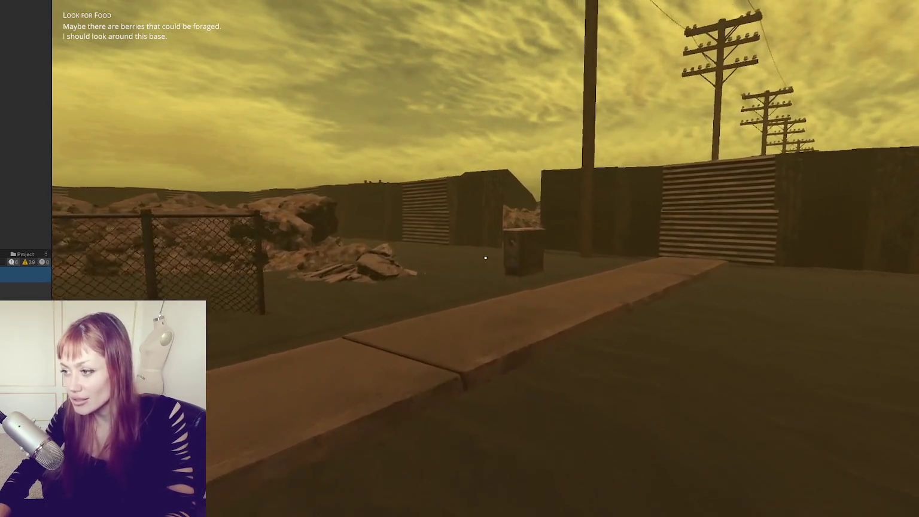
key("w")
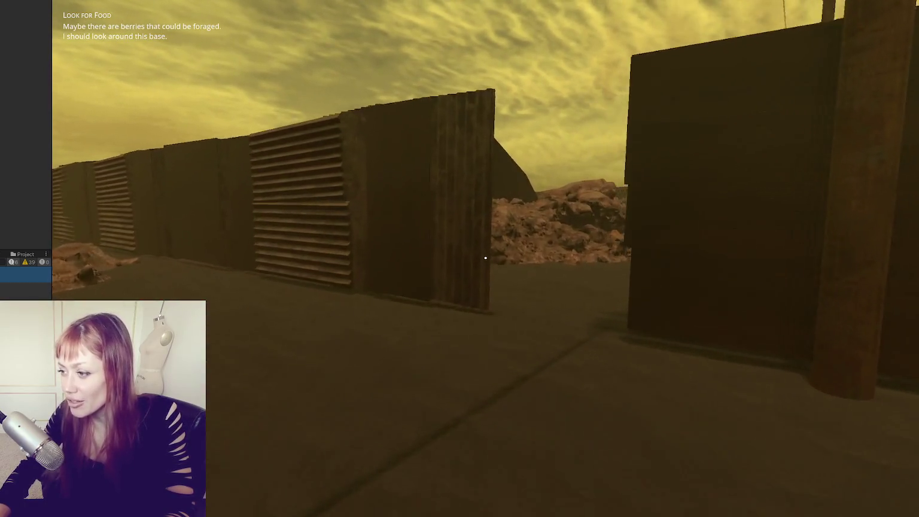
key("w")
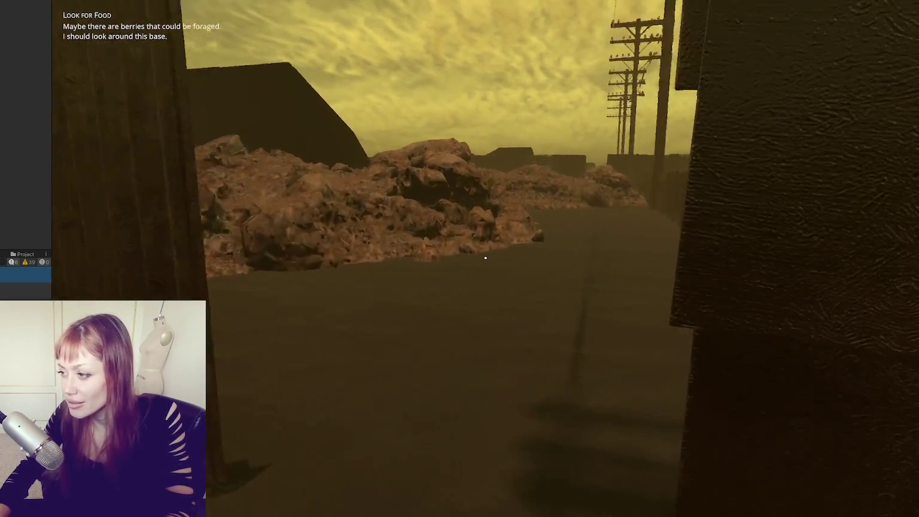
key("w")
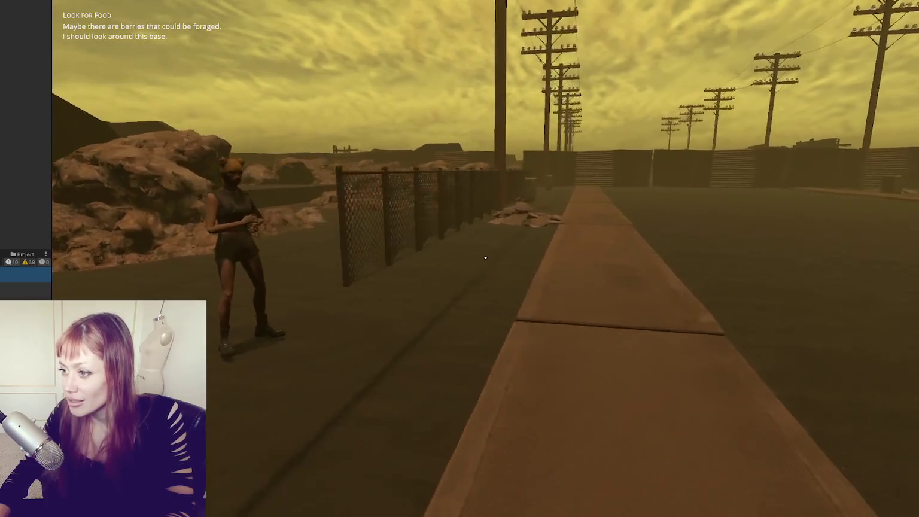
key("w")
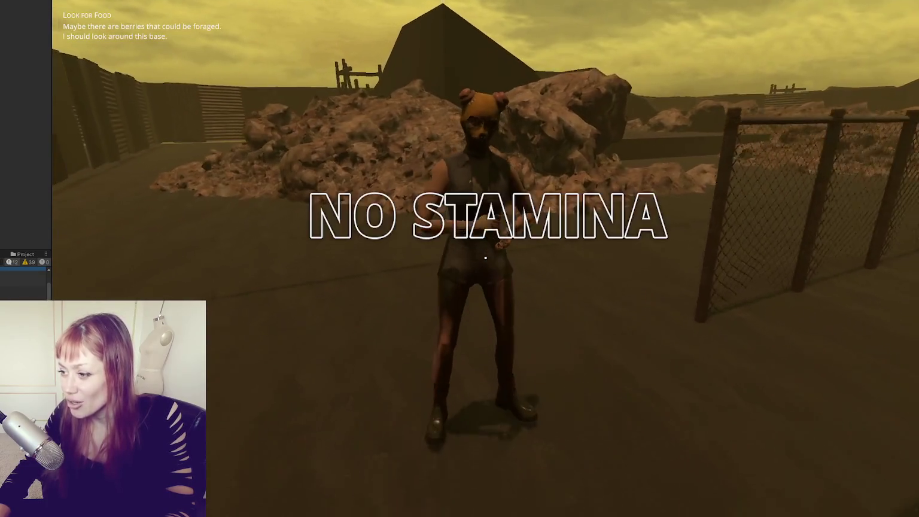
key("w")
key("s")
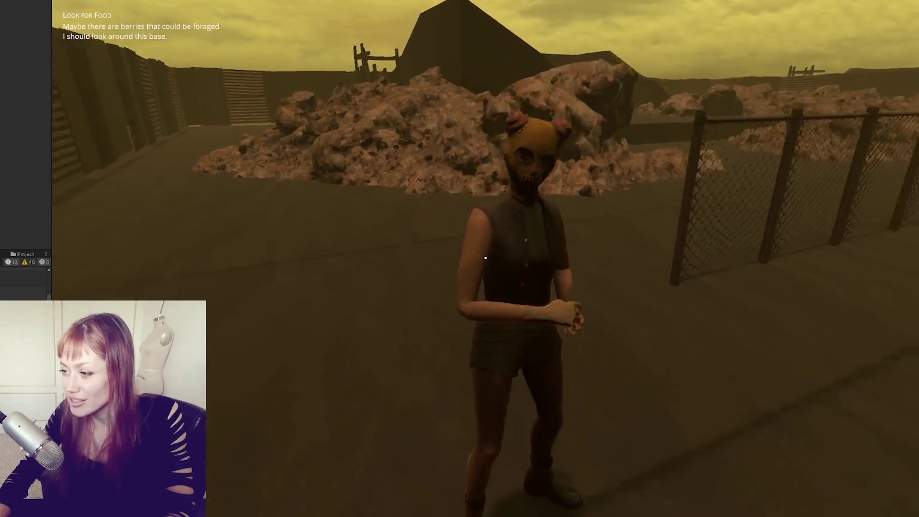
key("w")
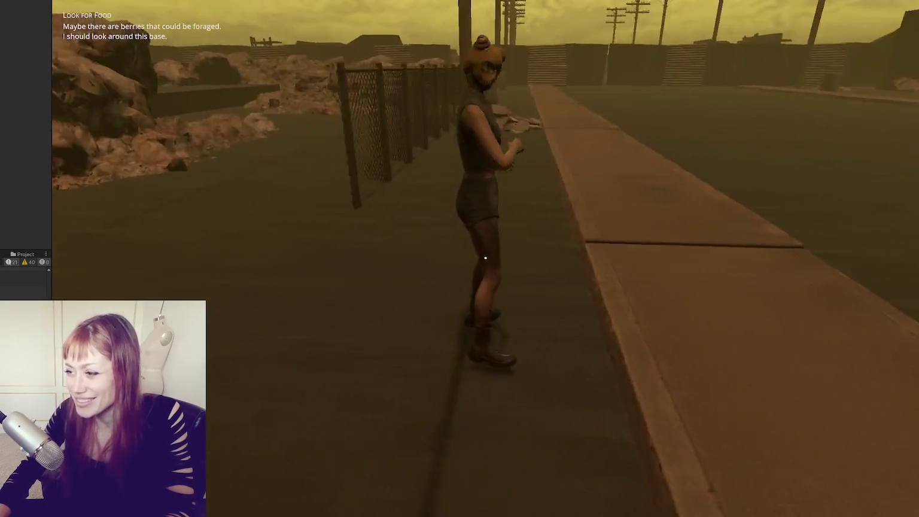
key("w")
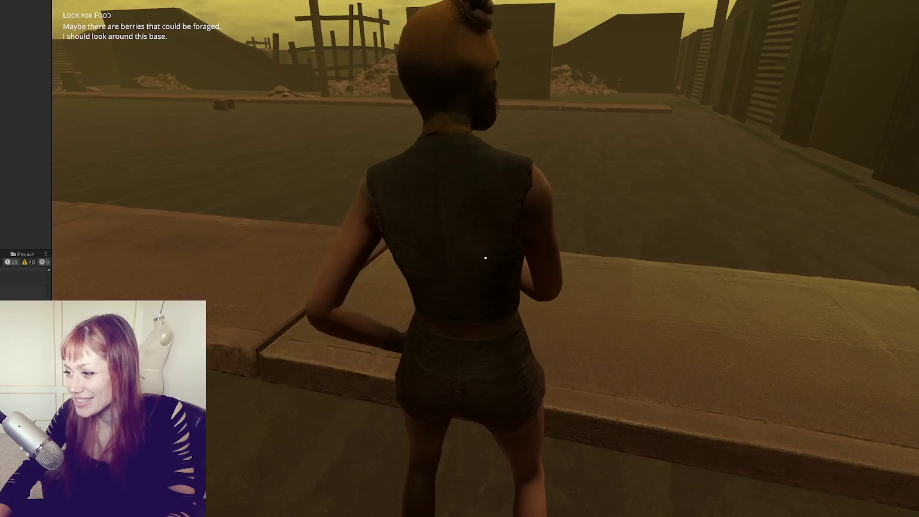
key("s")
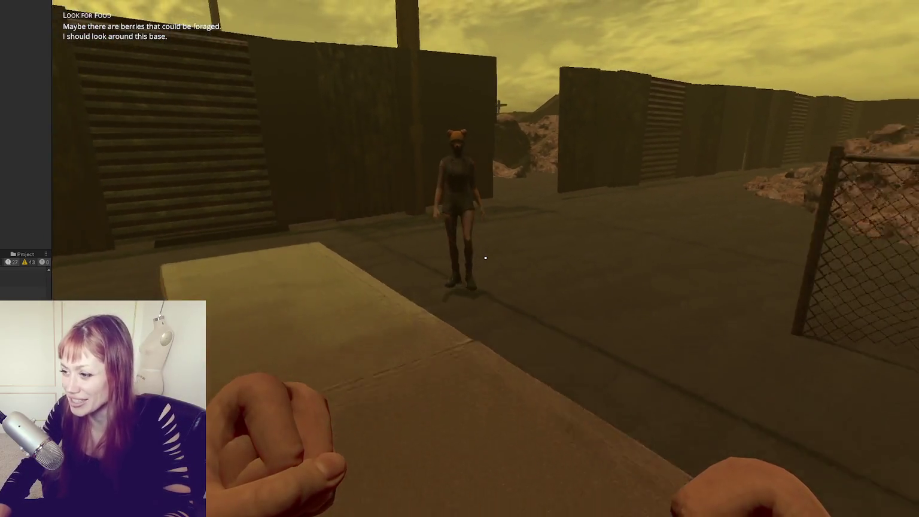
Walk along the curb through the wall gap to the masked NPC and pause the game.
key("shift+w")
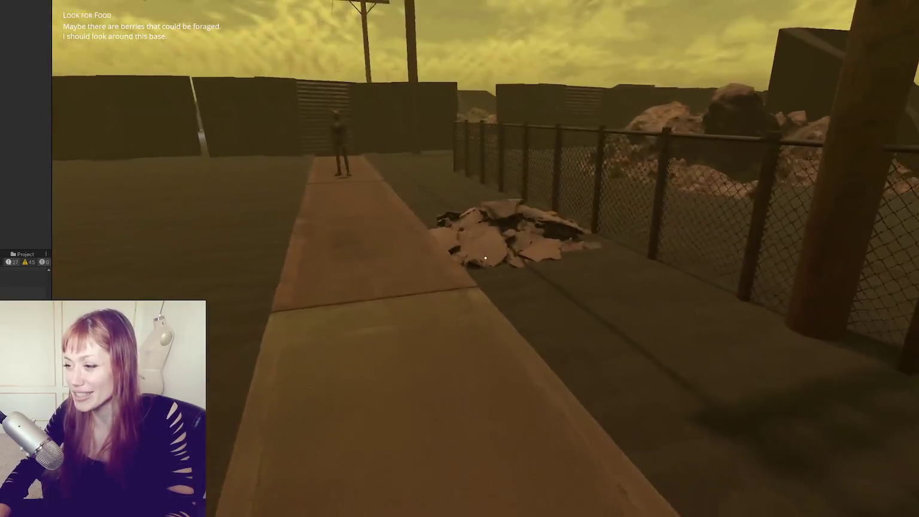
key("shift+w")
key("w")
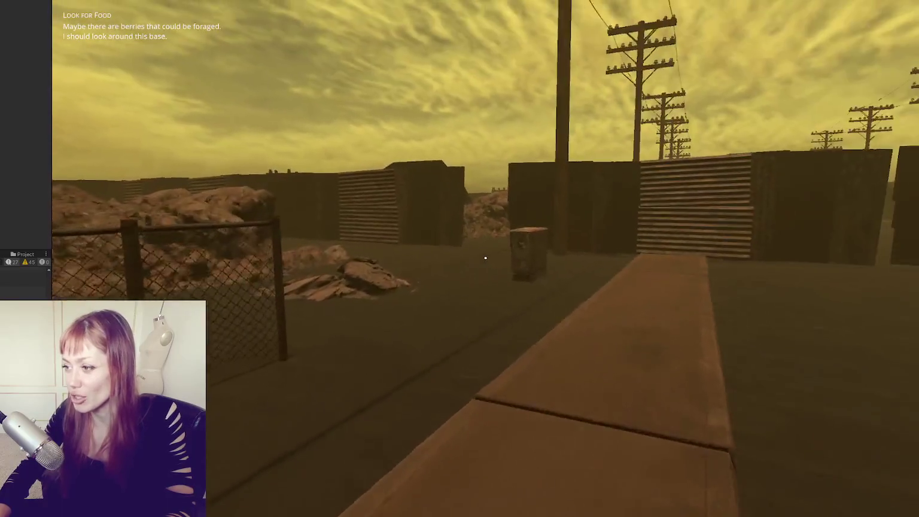
key("w")
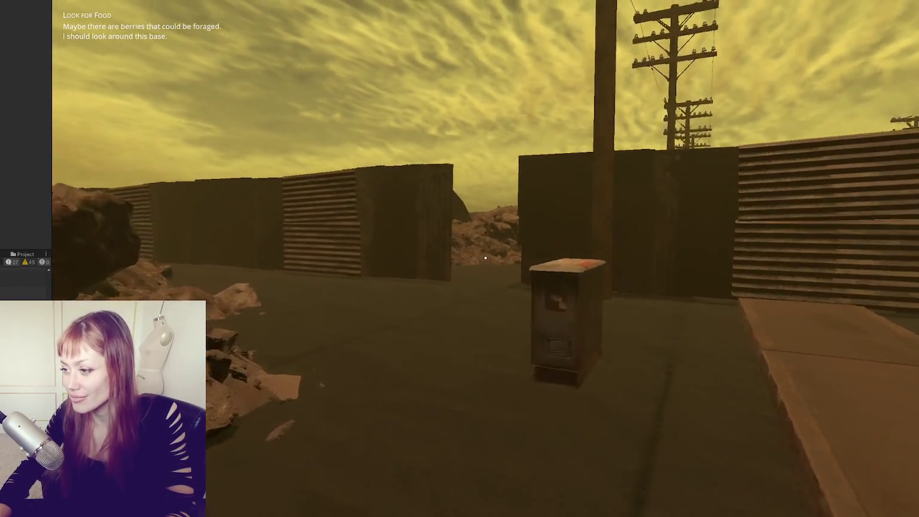
key("w")
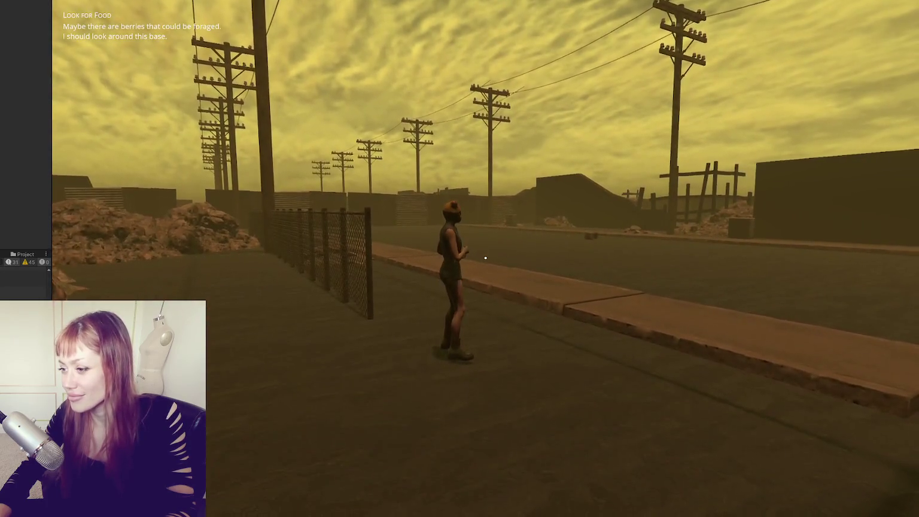
key("w")
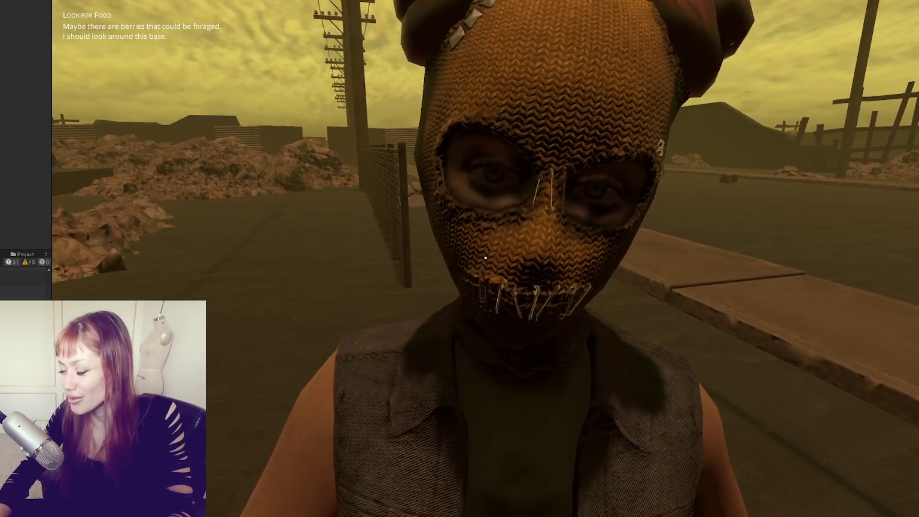
key("Escape")
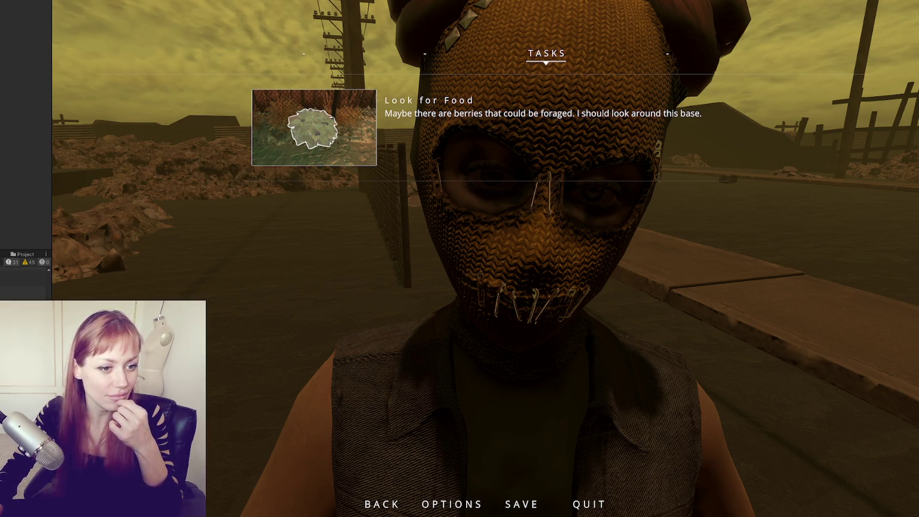
Switch to Chrome and preview the purple iPod shuffle and CNET iPod-in-hand image results.
key("alt+Tab")
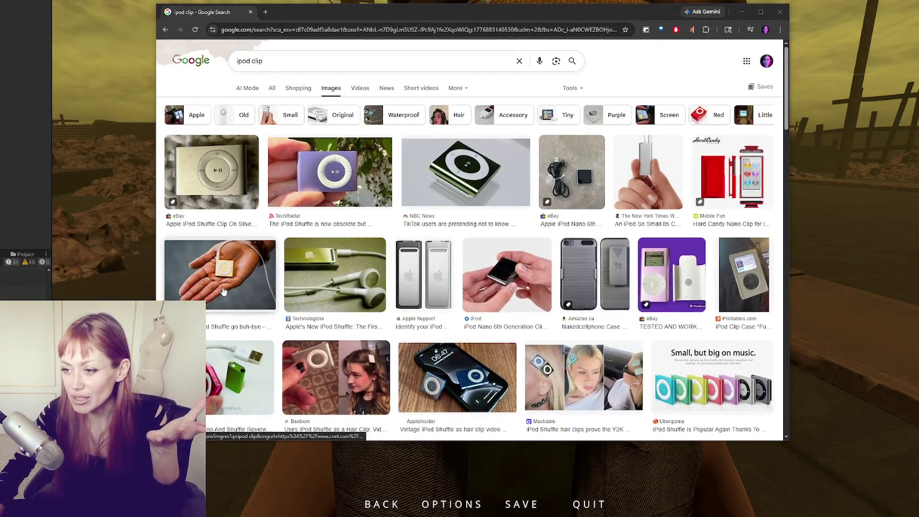
left_click(329, 174)
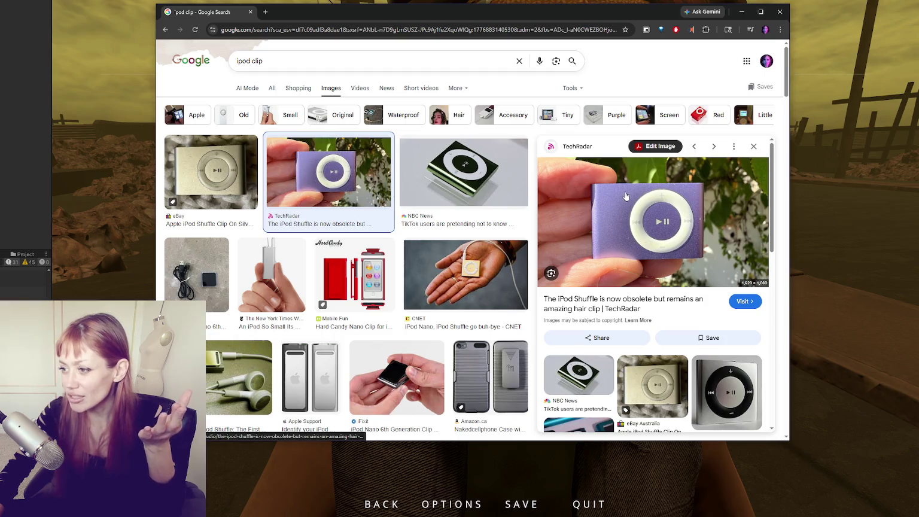
left_click(473, 284)
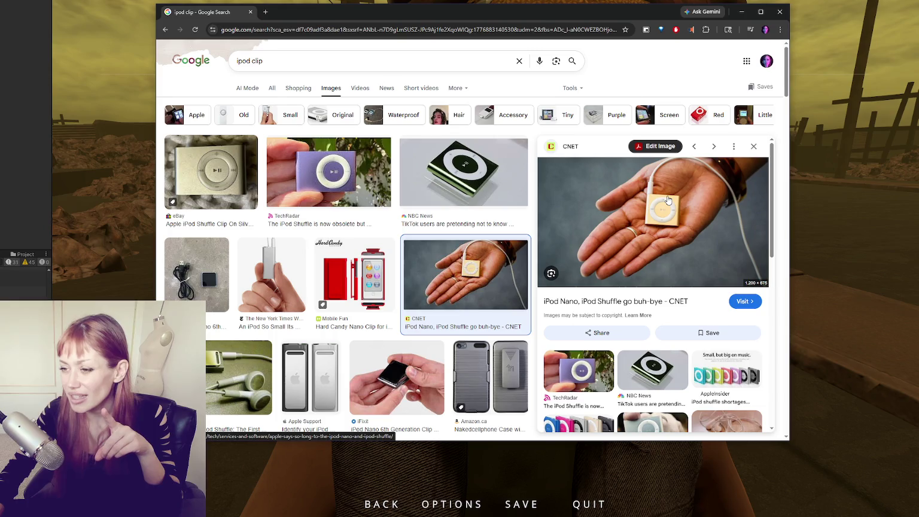
scroll(441, 211, "down", 2)
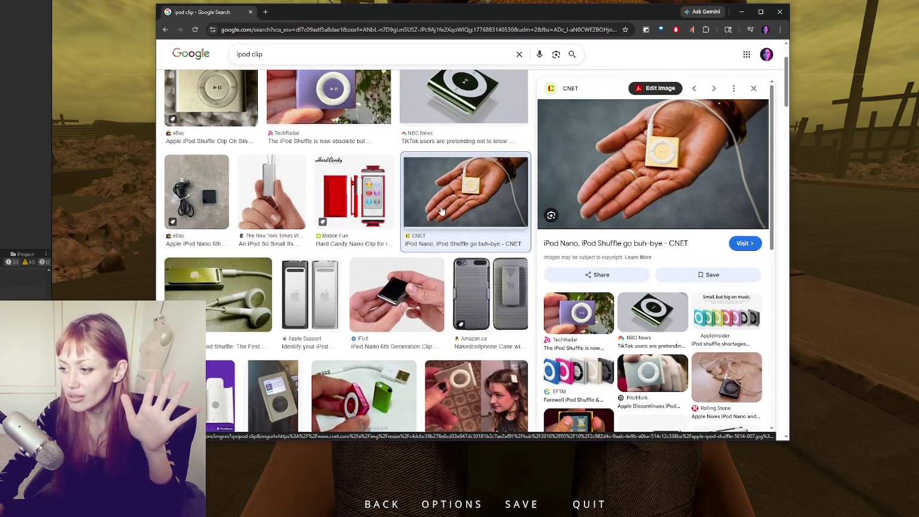
scroll(442, 211, "down", 5)
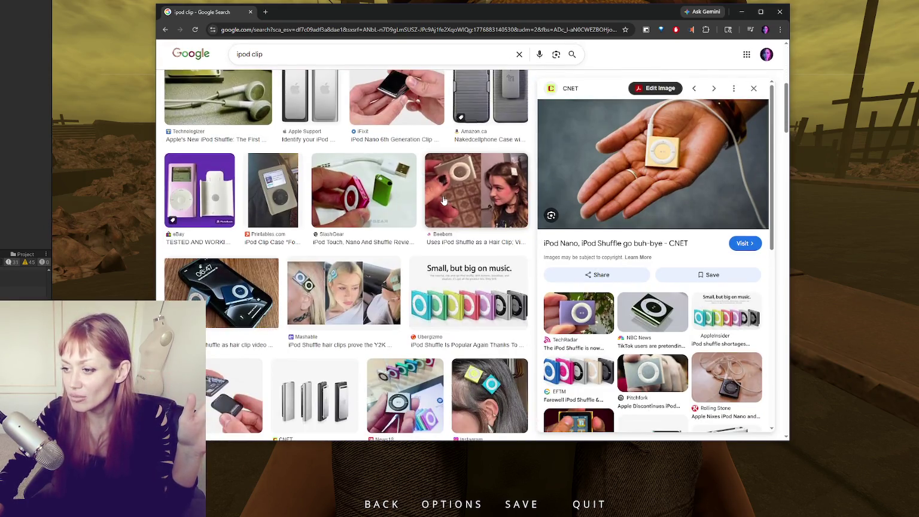
scroll(437, 207, "up", 5)
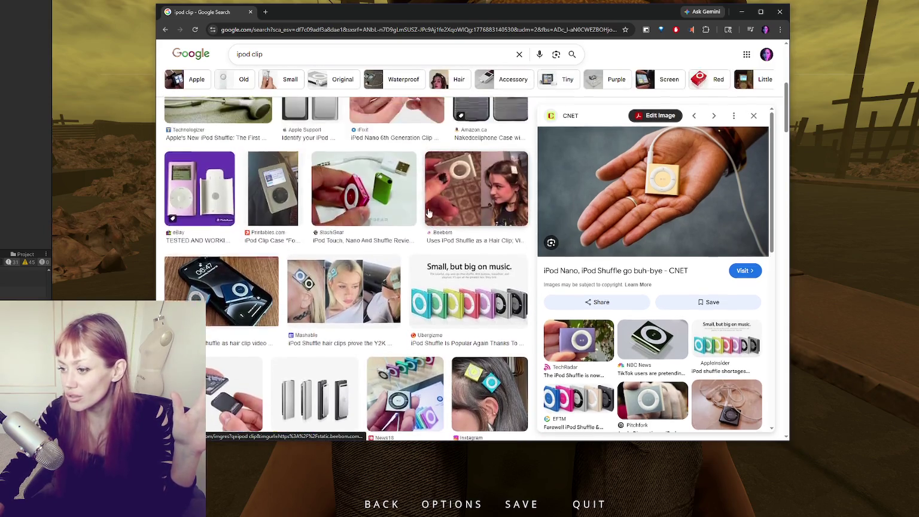
scroll(430, 212, "up", 1)
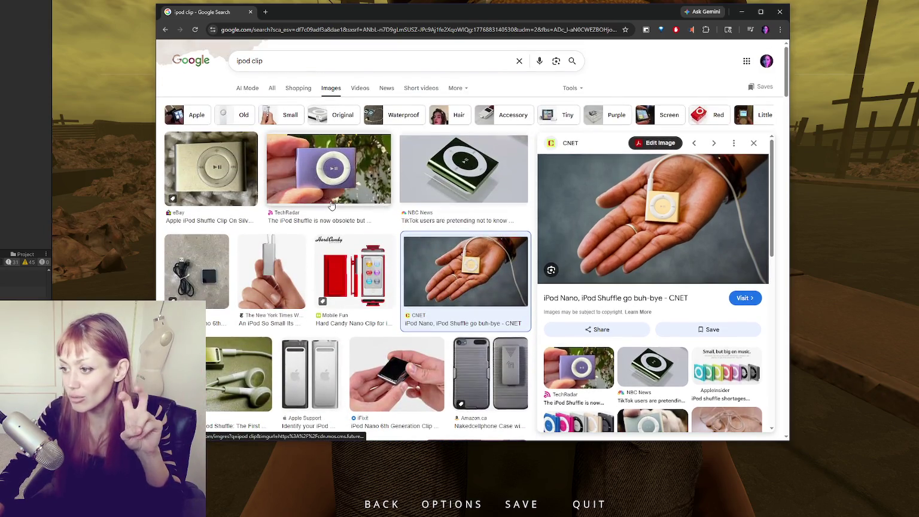
scroll(331, 206, "down", 3)
scroll(383, 203, "down", 3)
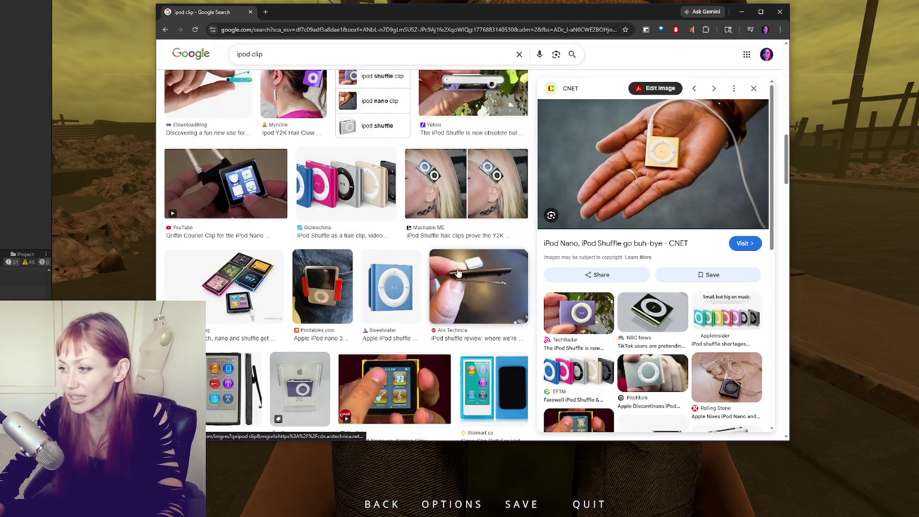
Preview the Mashable, Myrickle and The Modems iPod hair-clip images, then close Chrome.
left_click(516, 183)
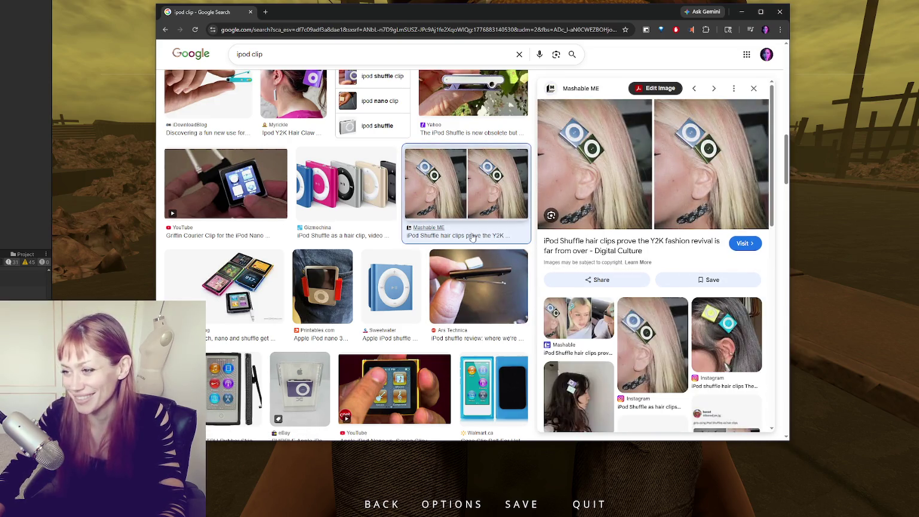
scroll(359, 179, "up", 1)
left_click(293, 167)
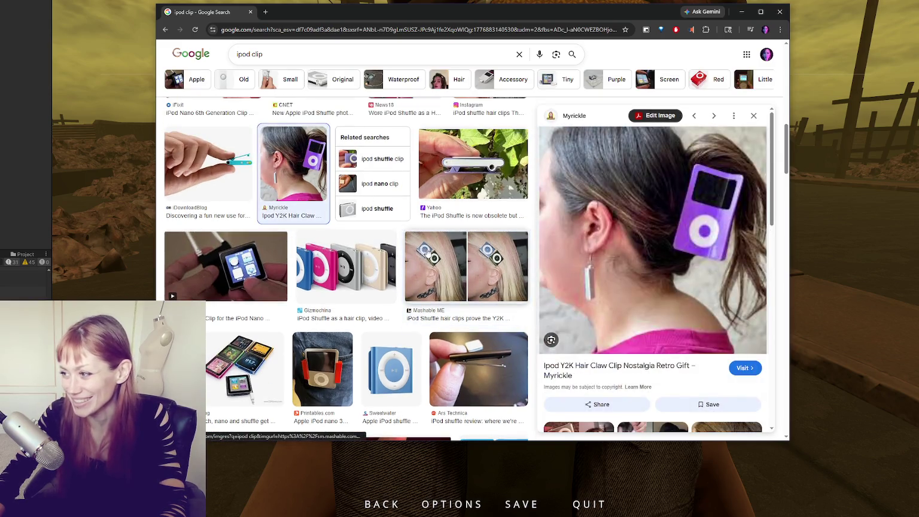
left_click(427, 252)
scroll(437, 254, "down", 2)
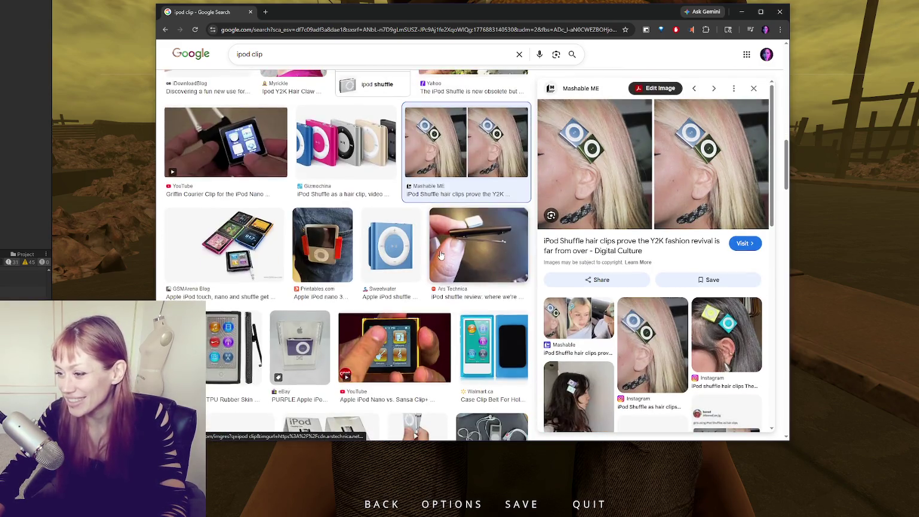
scroll(440, 255, "down", 3)
left_click(462, 362)
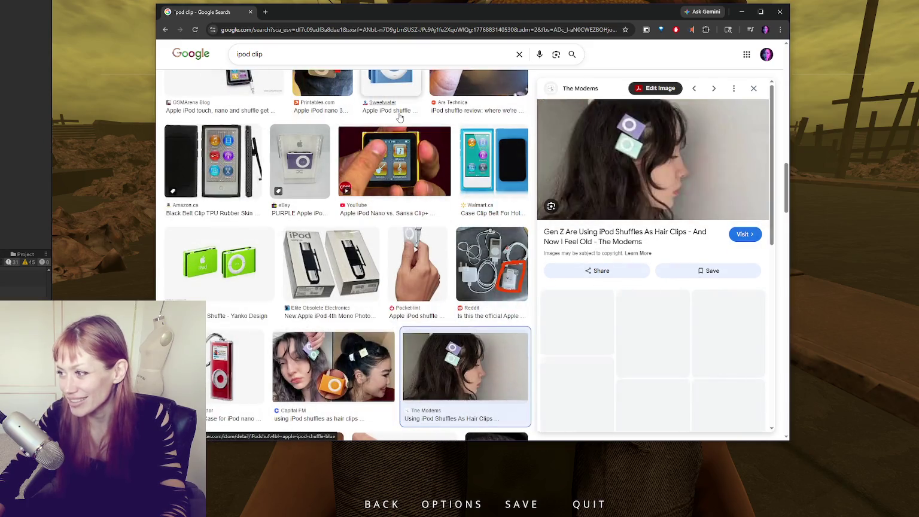
left_click(779, 13)
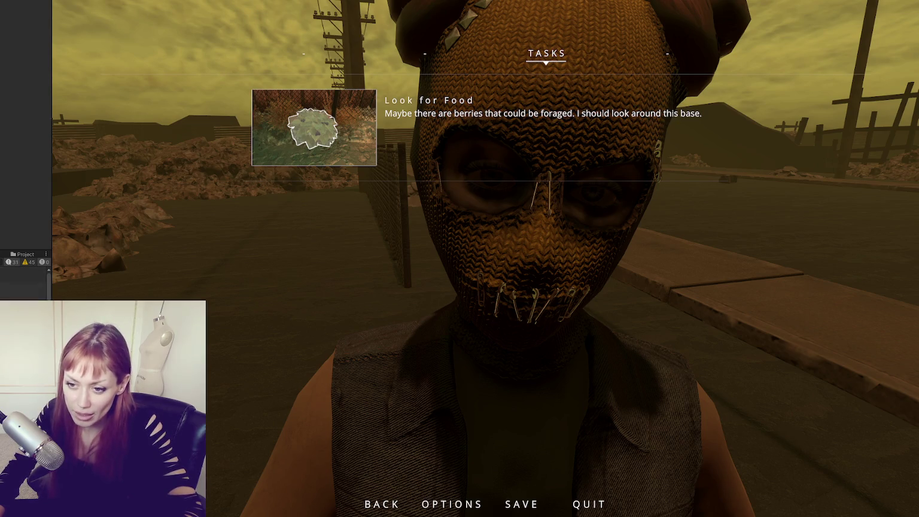
Switch from the Game view to the Scene view and zoom in on the wasteland chunk.
left_click(2, 272)
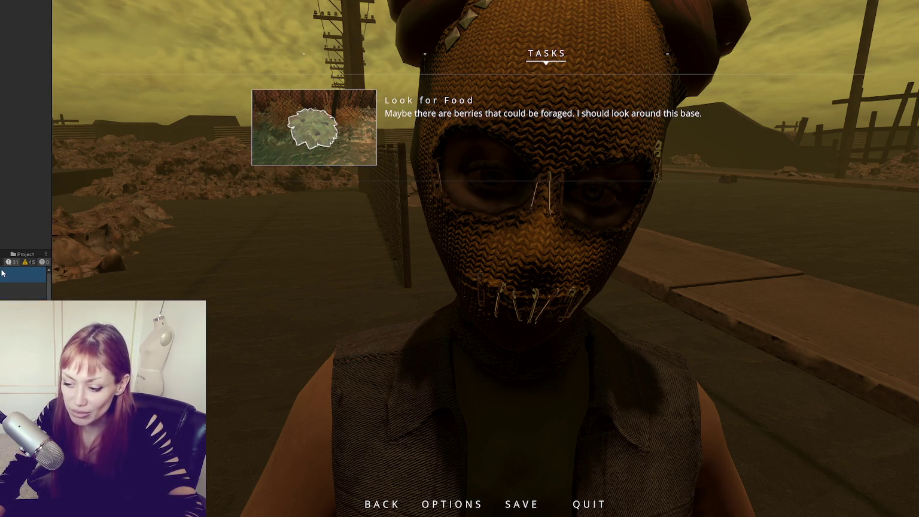
scroll(24, 281, "down", 2)
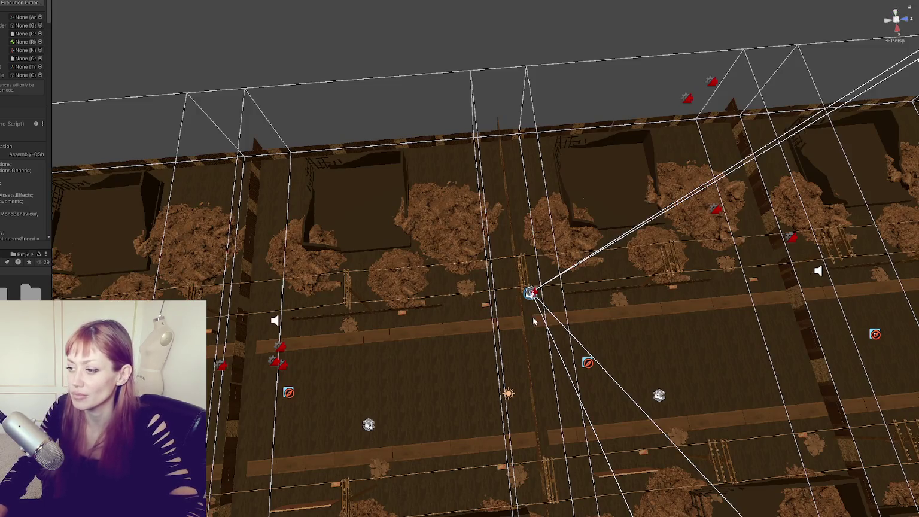
scroll(515, 285, "up", 3)
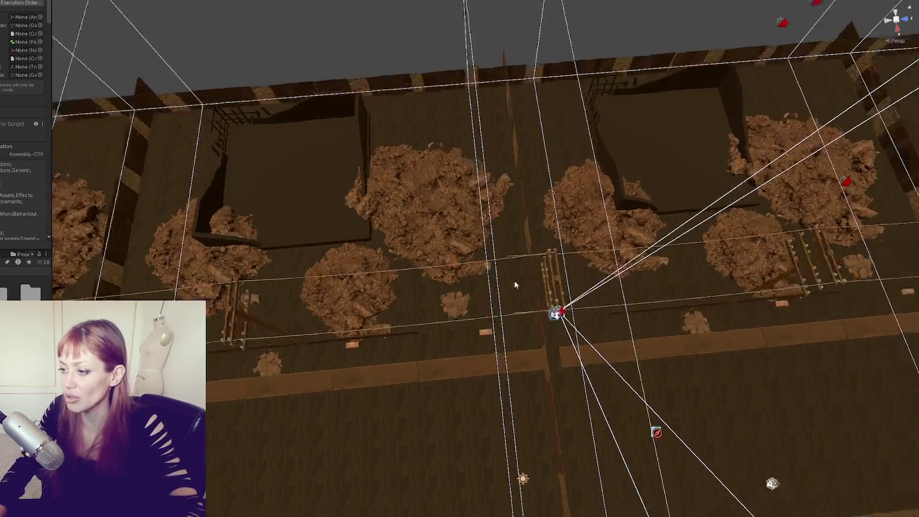
Orbit low over the level, select and frame the spawned NPC(Clone), and widen the Inspector.
mouse_move(576, 331)
left_mouse_down()
mouse_move(347, 381)
mouse_move(299, 418)
left_mouse_up()
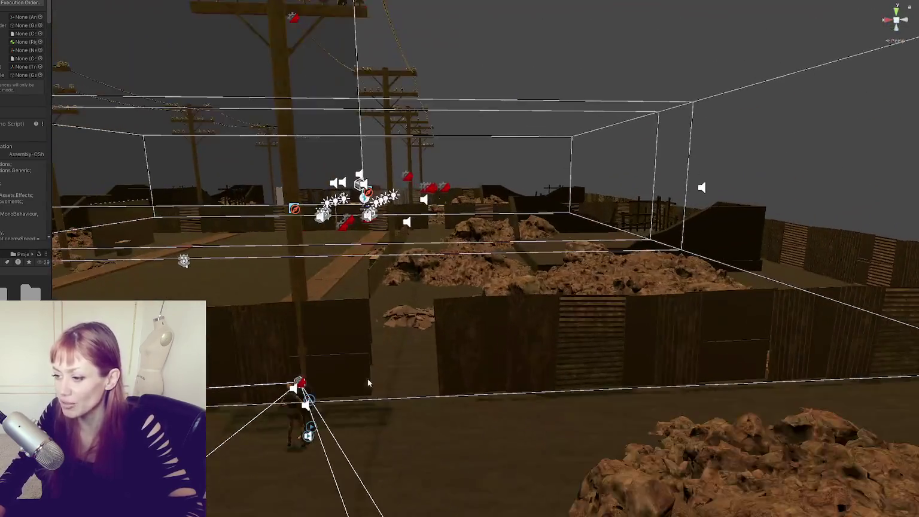
left_click(290, 414)
key("f")
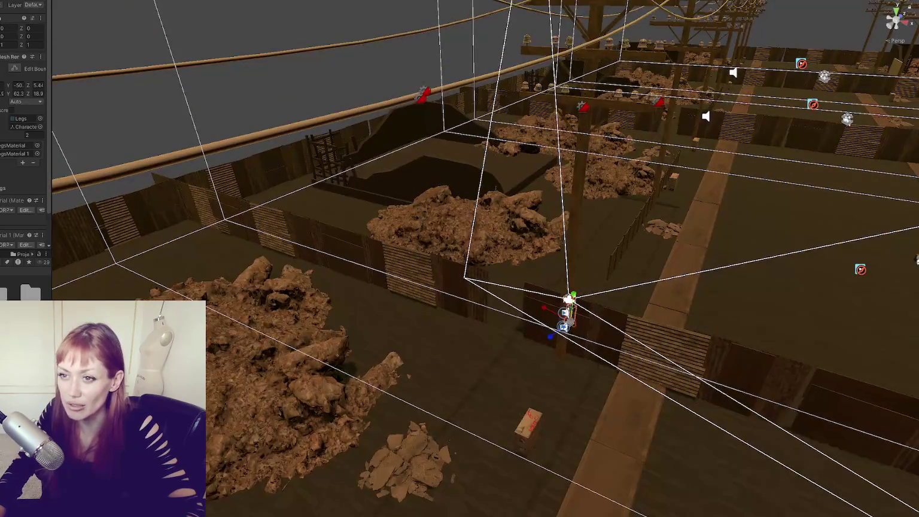
scroll(24, 132, "down", 2)
left_click(568, 298)
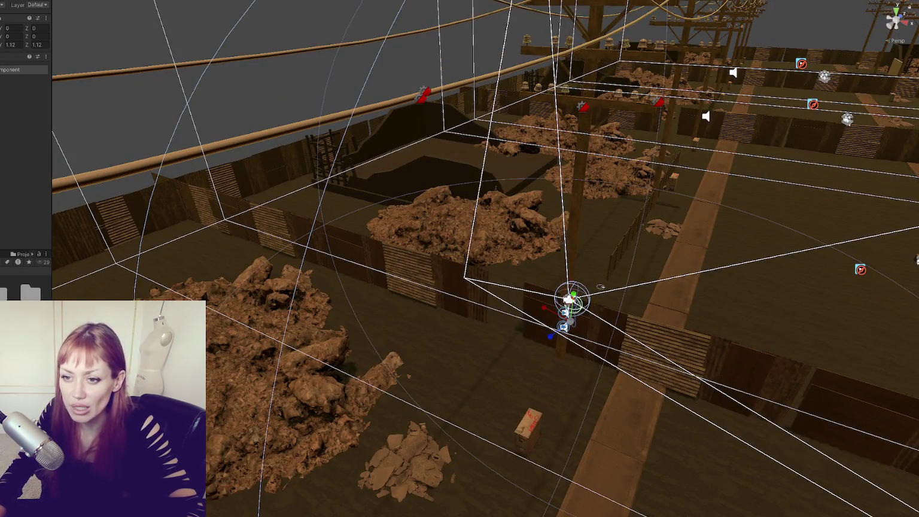
left_click(572, 302)
left_click_drag(52, 96, 193, 98)
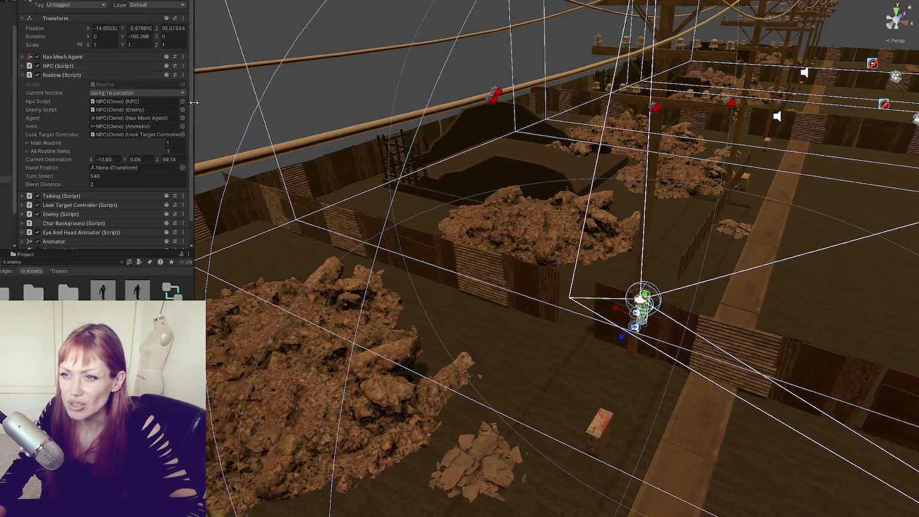
Review the NPC's Routine, NPC and Enemy script fields, including the Current State options.
left_click(89, 75)
left_click(76, 67)
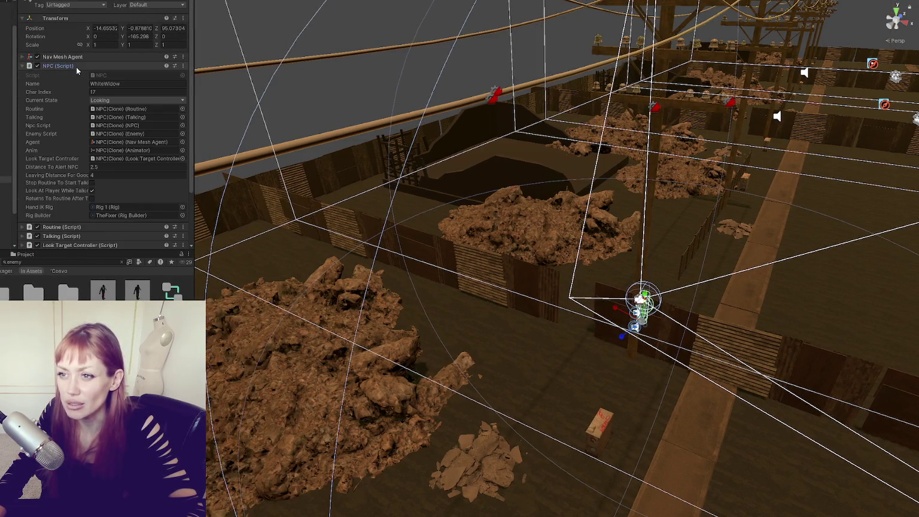
left_click(70, 66)
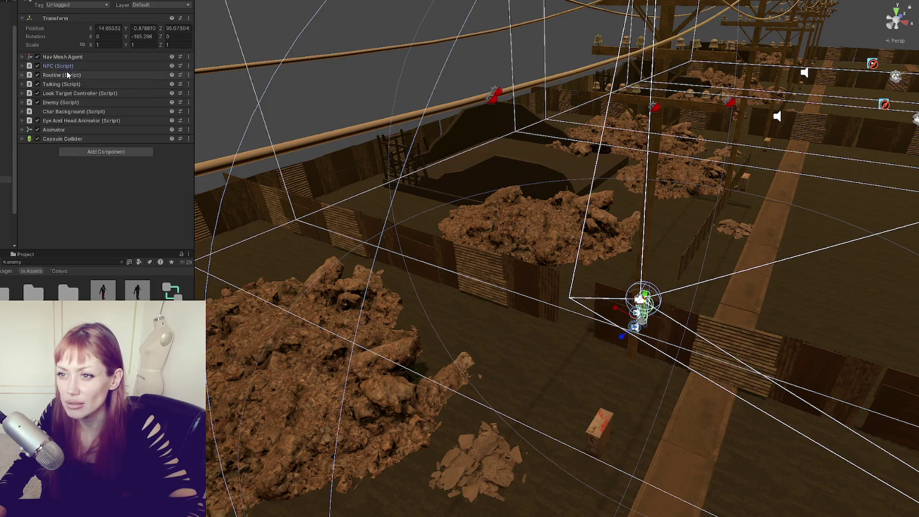
left_click(64, 103)
left_click(67, 102)
left_click(68, 103)
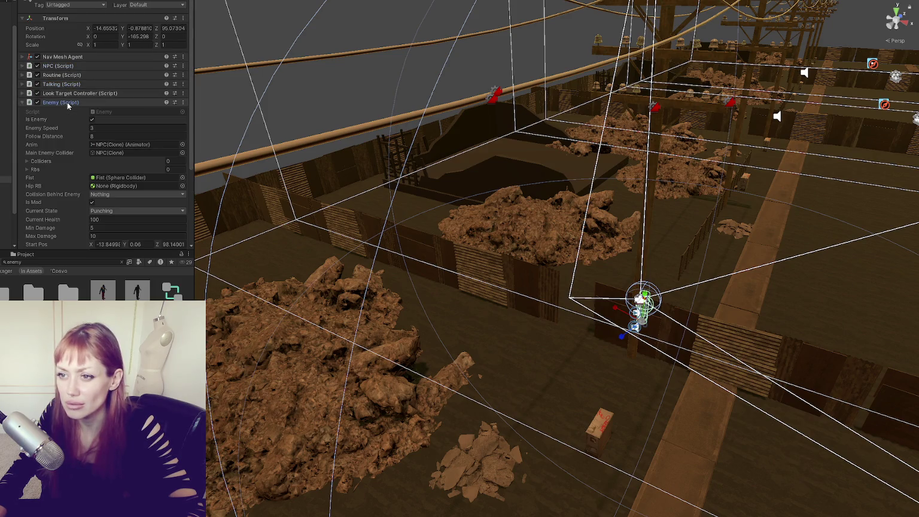
left_click(68, 103)
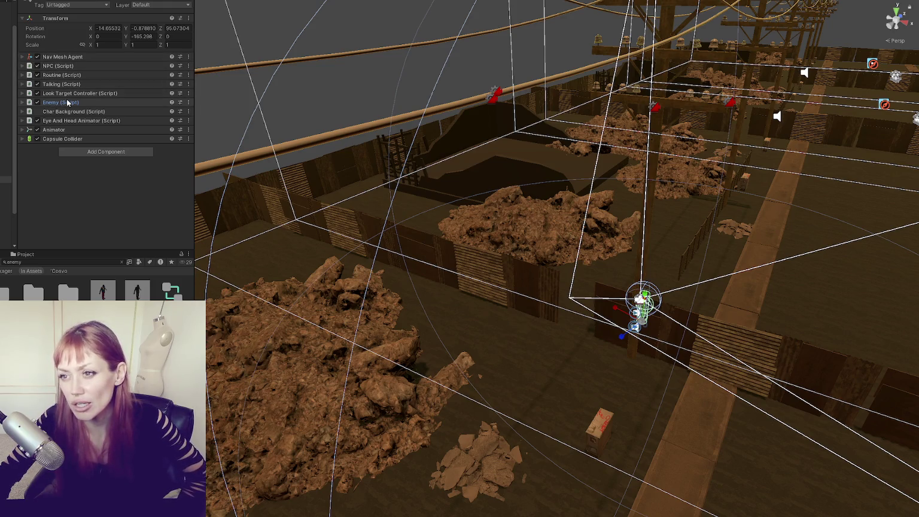
left_click(68, 67)
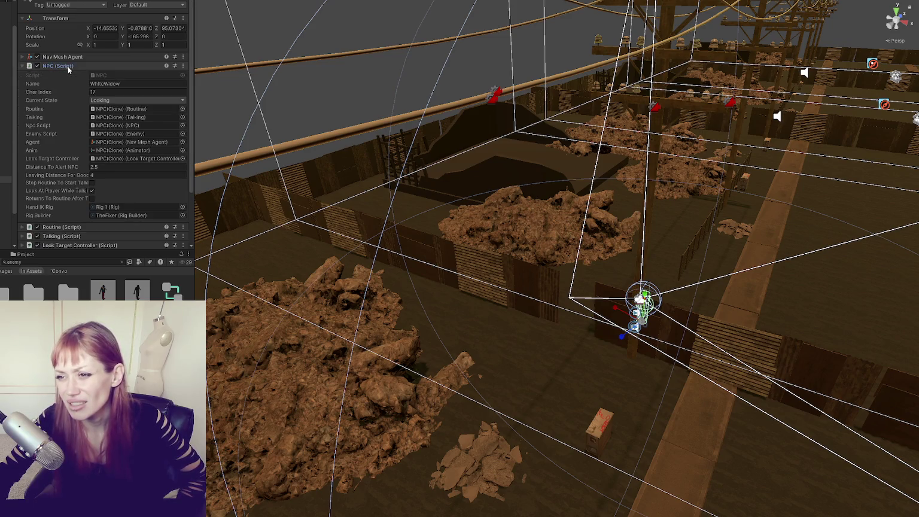
left_click(100, 102)
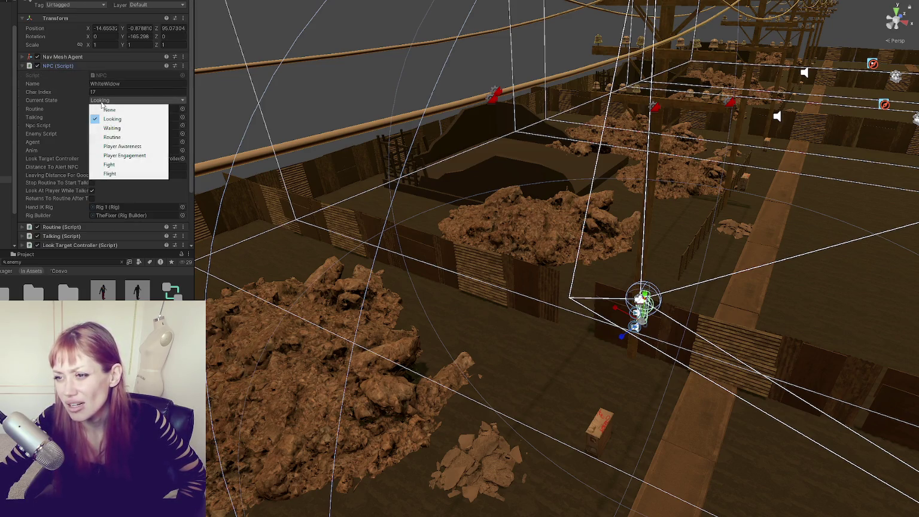
left_click(94, 68)
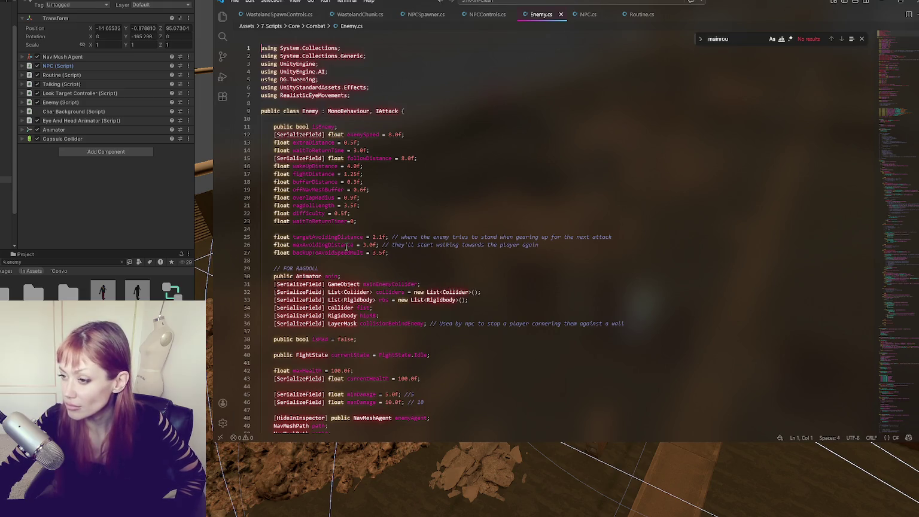
Move from Enemy.cs via NPC.cs to Routine.cs and highlight GetComponent in its Start method.
scroll(394, 214, "down", 5)
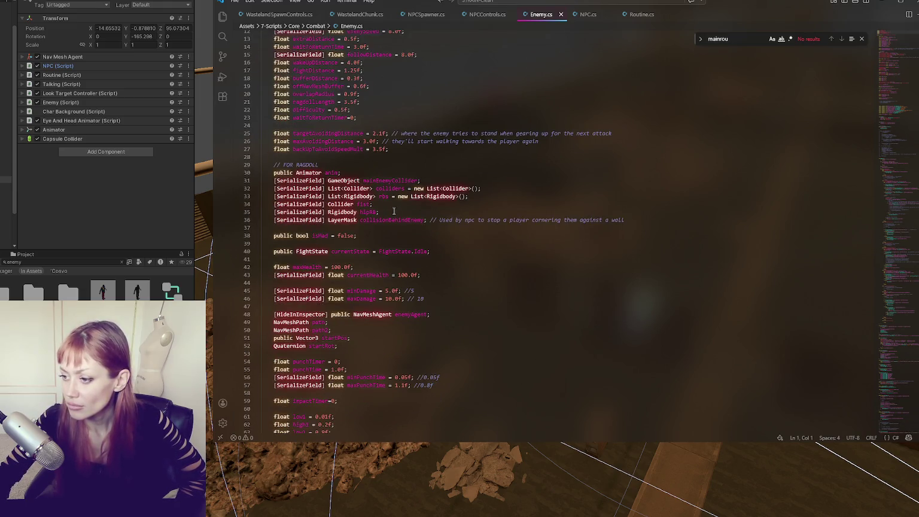
left_click(590, 17)
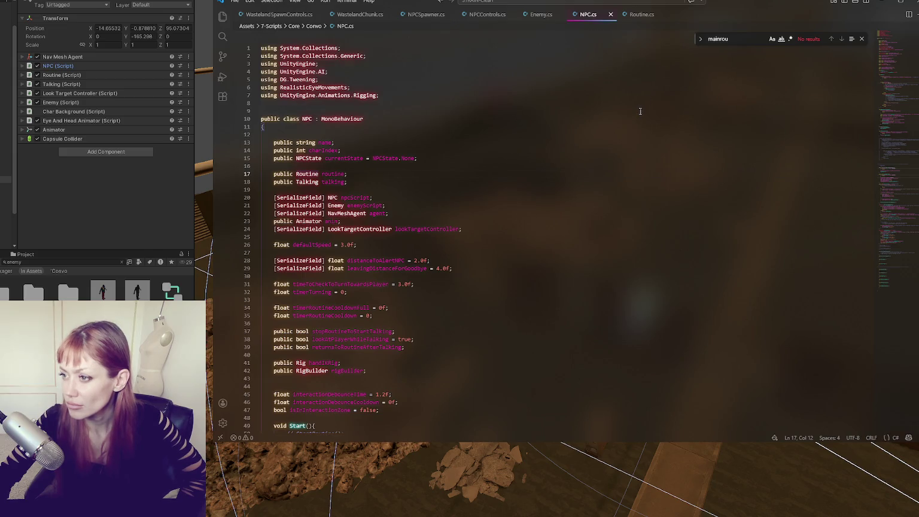
left_click(649, 17)
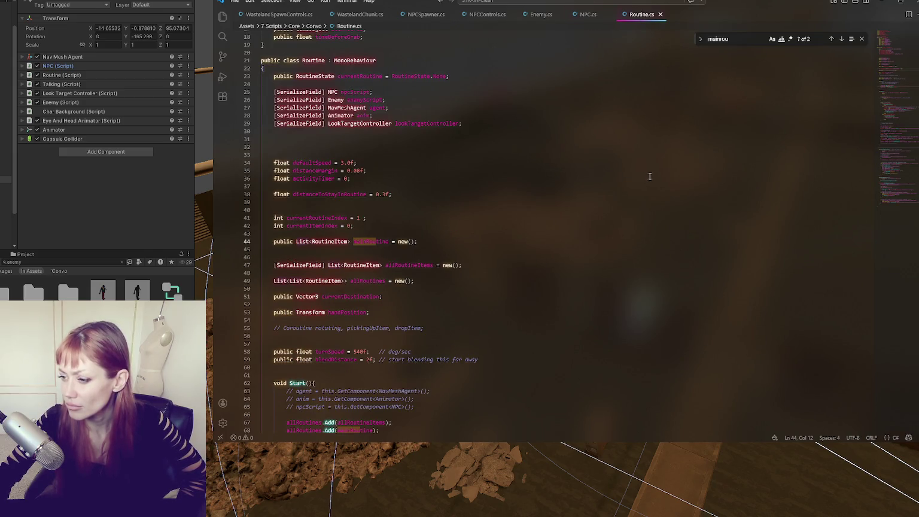
scroll(510, 166, "down", 5)
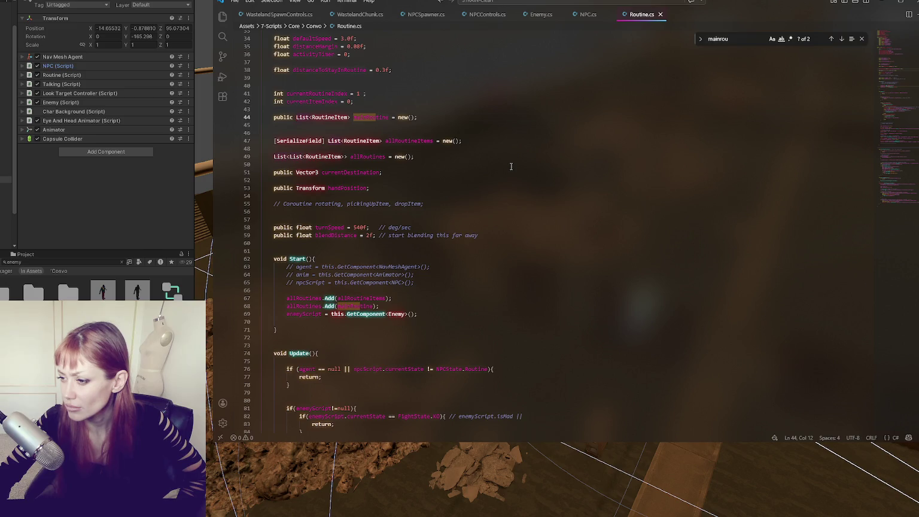
double_click(365, 313)
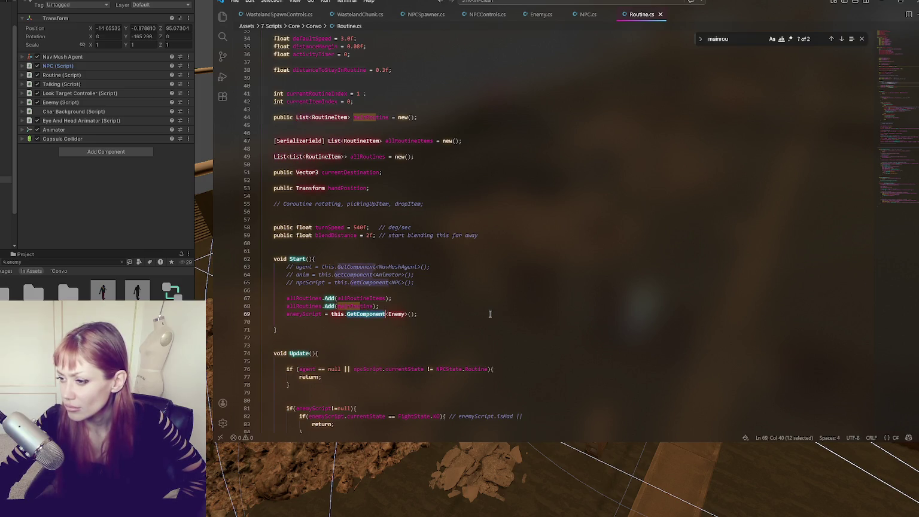
left_click(510, 312)
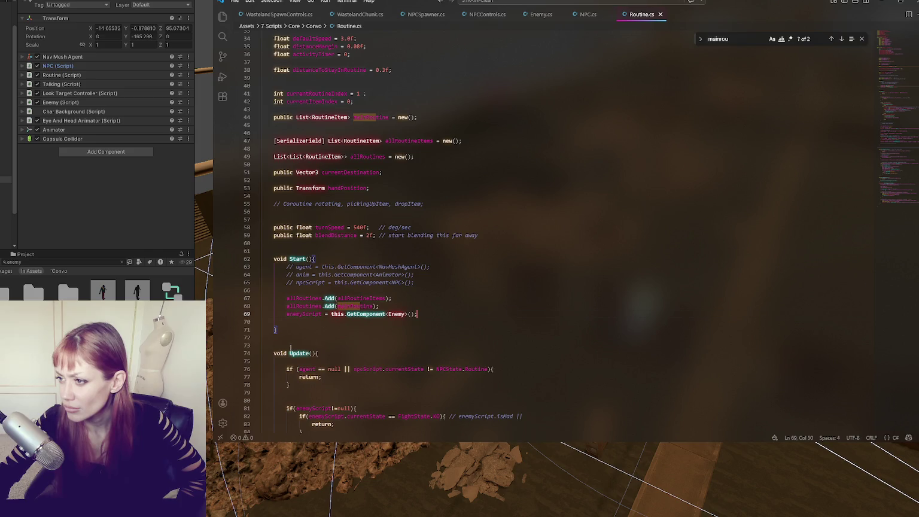
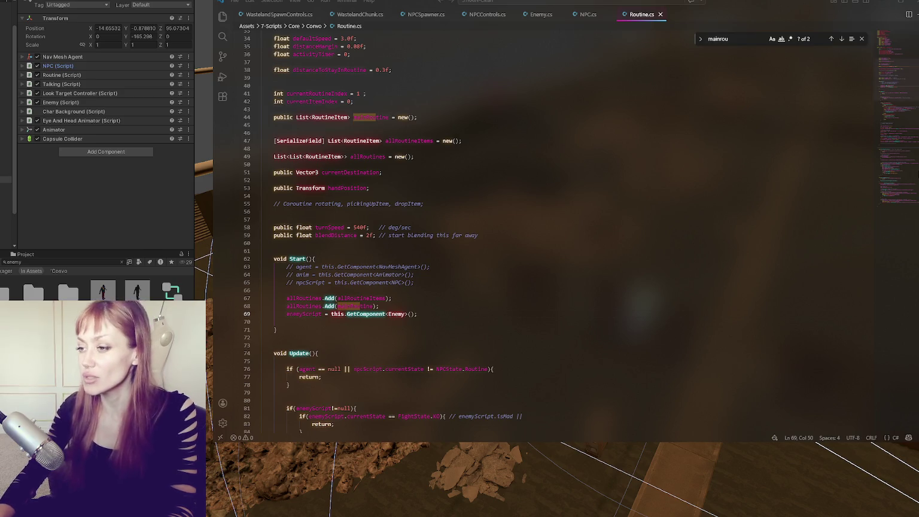
left_click(493, 174)
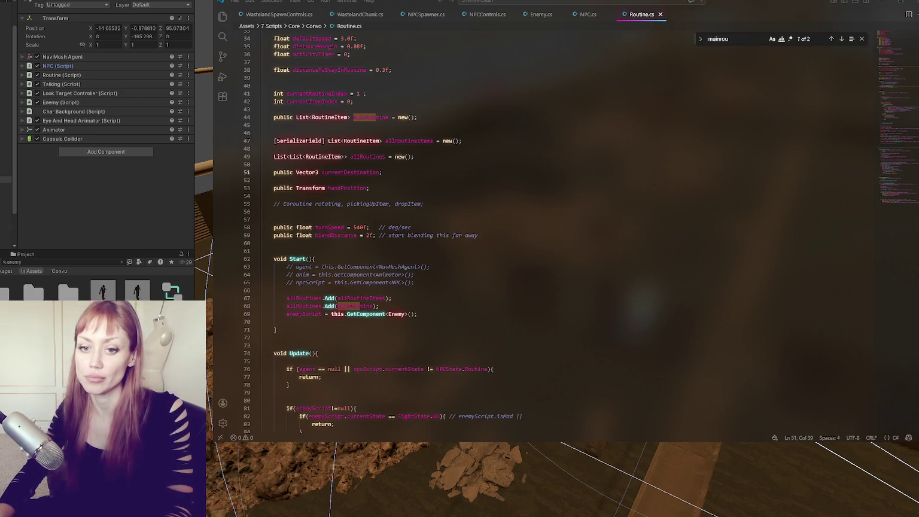
left_click(469, 229)
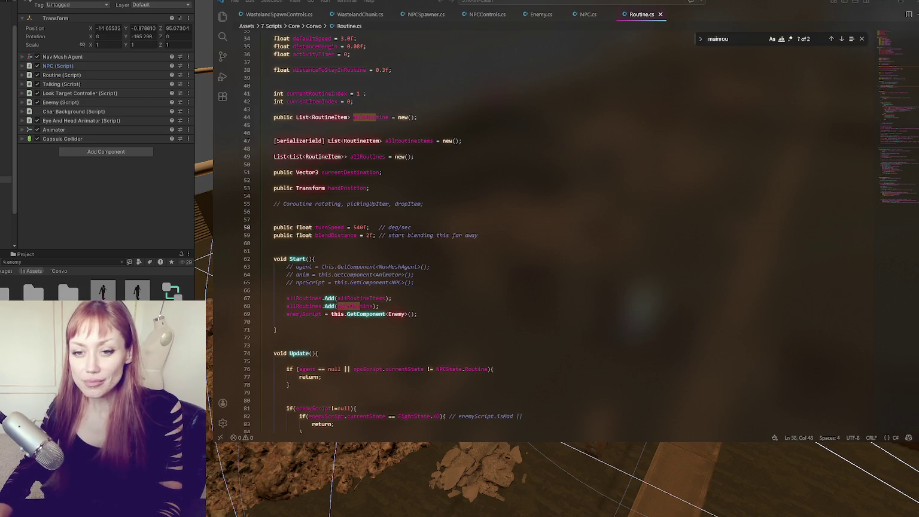
left_click(413, 274)
scroll(443, 167, "down", 5)
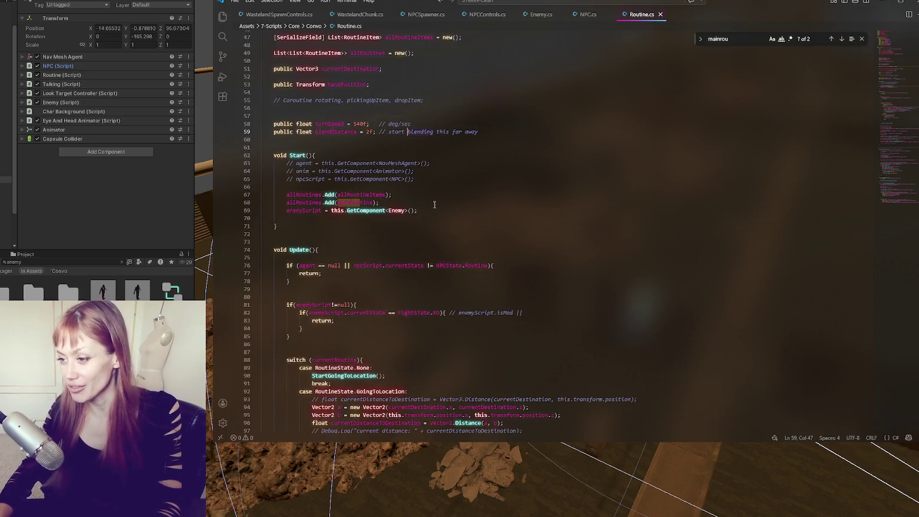